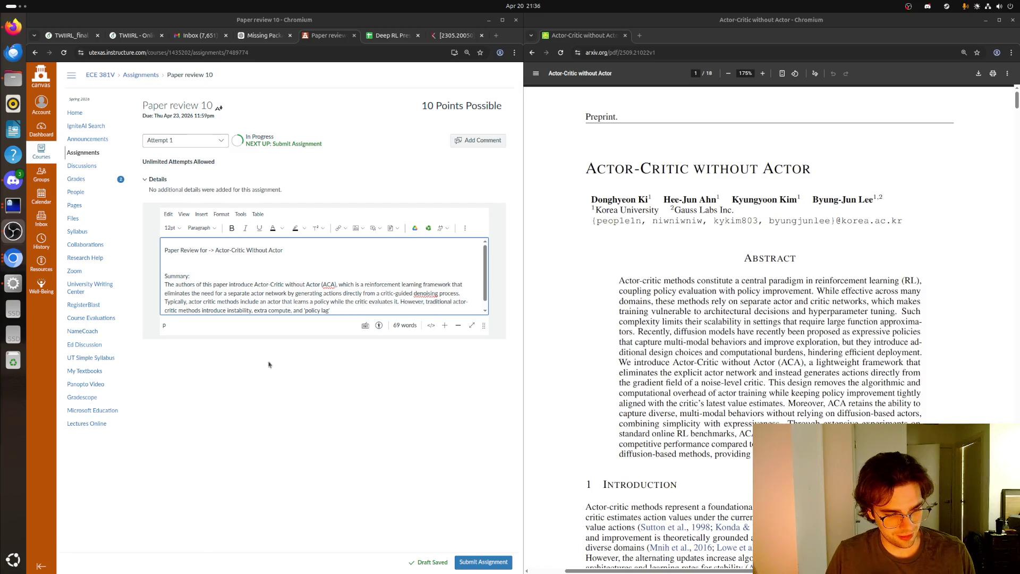
- Scroll the arXiv paper from the title page through the Introduction to Figure 1 on page 2
{"action": "scroll", "coordinate": [781, 314], "scroll_direction": "down", "scroll_amount": 3}
{"action": "scroll", "coordinate": [781, 314], "scroll_direction": "down", "scroll_amount": 5}
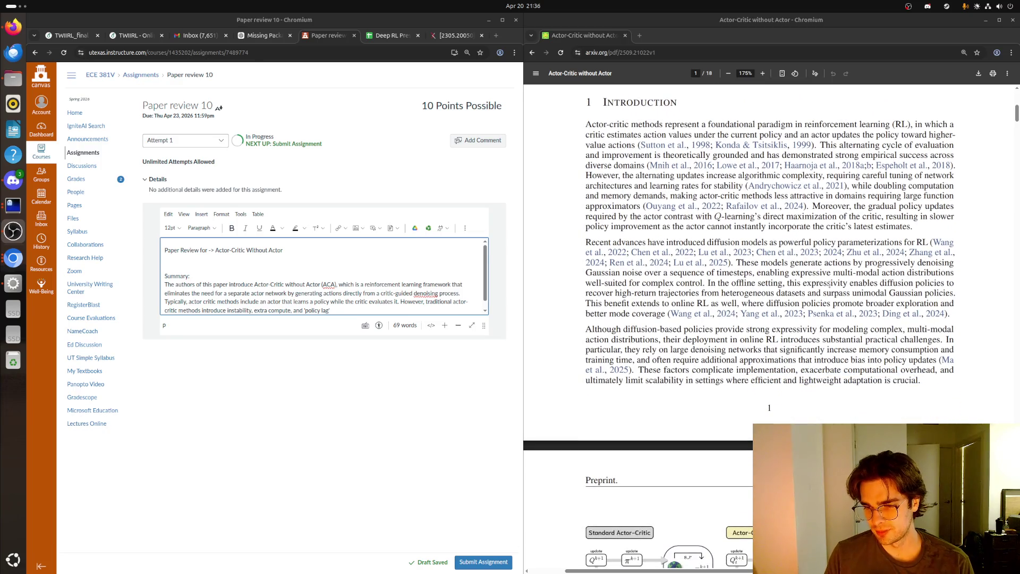
{"action": "scroll", "coordinate": [797, 303], "scroll_direction": "down", "scroll_amount": 5}
{"action": "scroll", "coordinate": [827, 302], "scroll_direction": "down", "scroll_amount": 1}
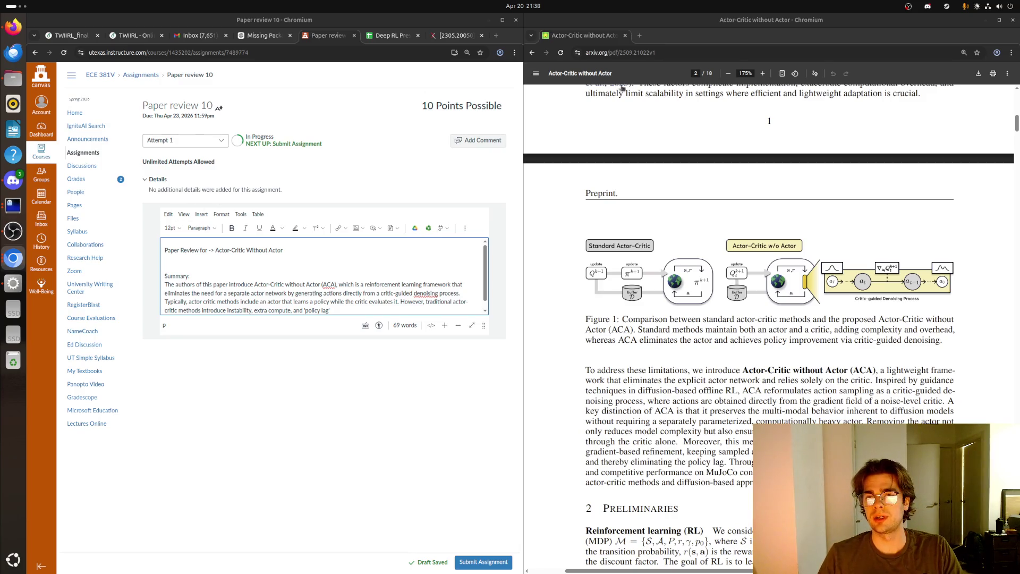
{"action": "left_click", "coordinate": [640, 36]}
- Search the web for 'google maps' and open the Google Maps site
{"action": "type", "text": "google maps"}
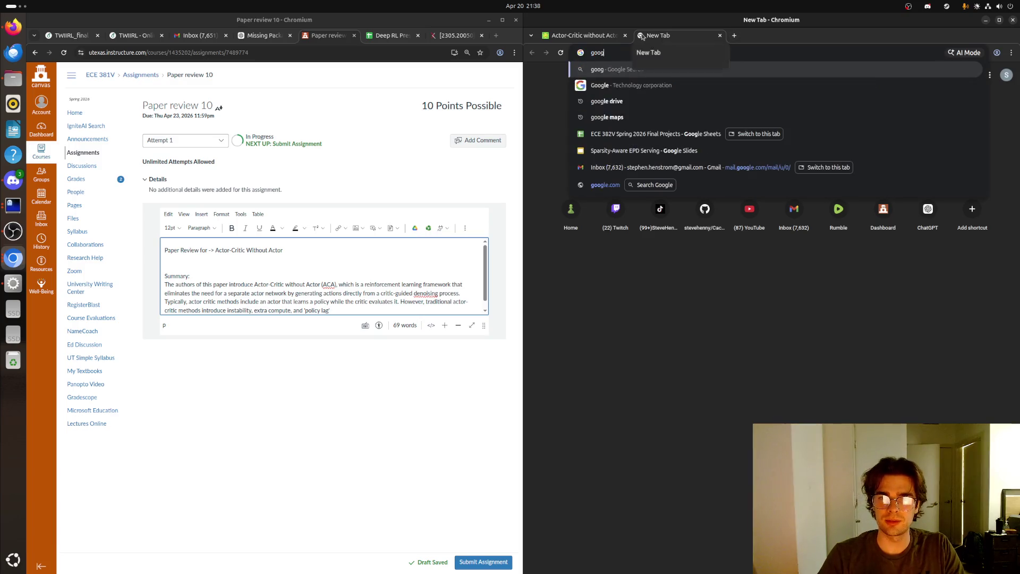
{"action": "key", "text": "Return"}
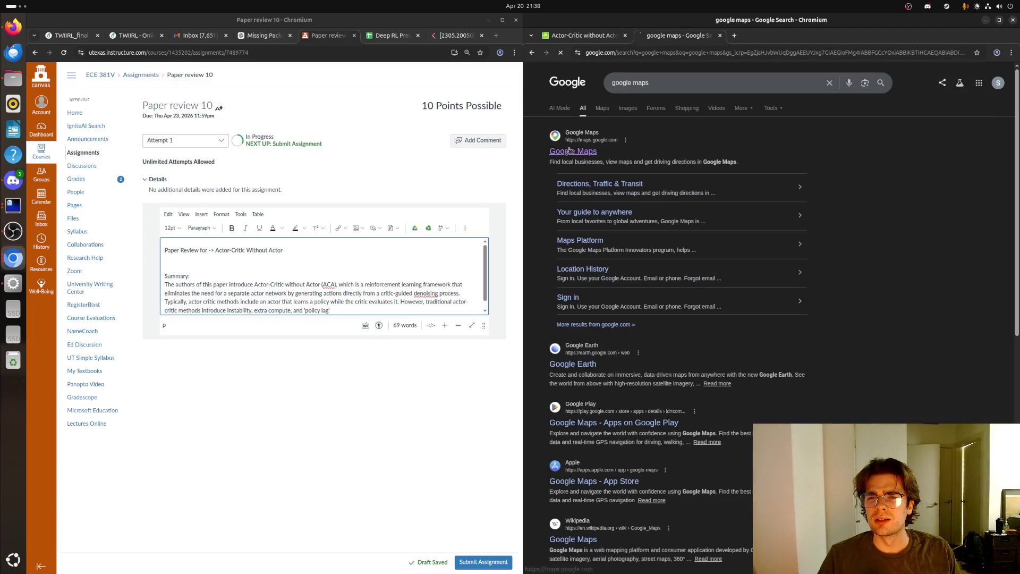
{"action": "left_click", "coordinate": [606, 167]}
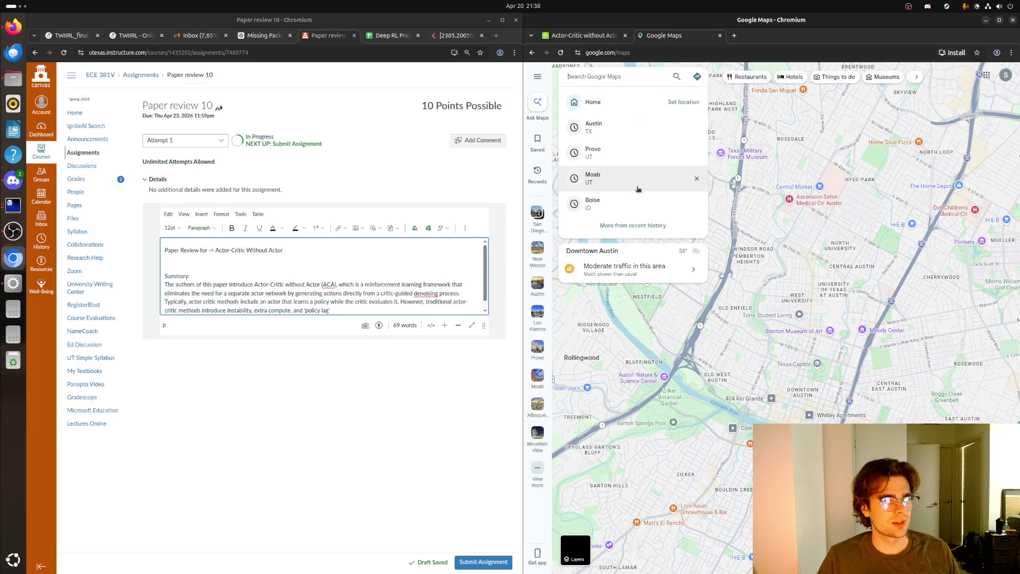
{"action": "scroll", "coordinate": [798, 243], "scroll_direction": "down", "scroll_amount": 2}
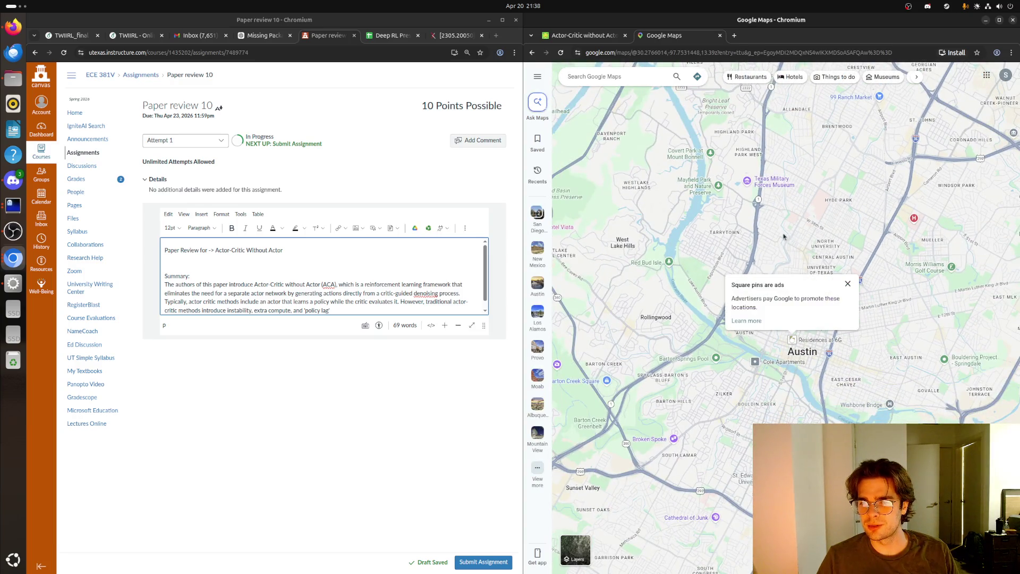
- Get driving directions from Austin, Texas to Boise, Idaho
{"action": "left_click", "coordinate": [638, 76]}
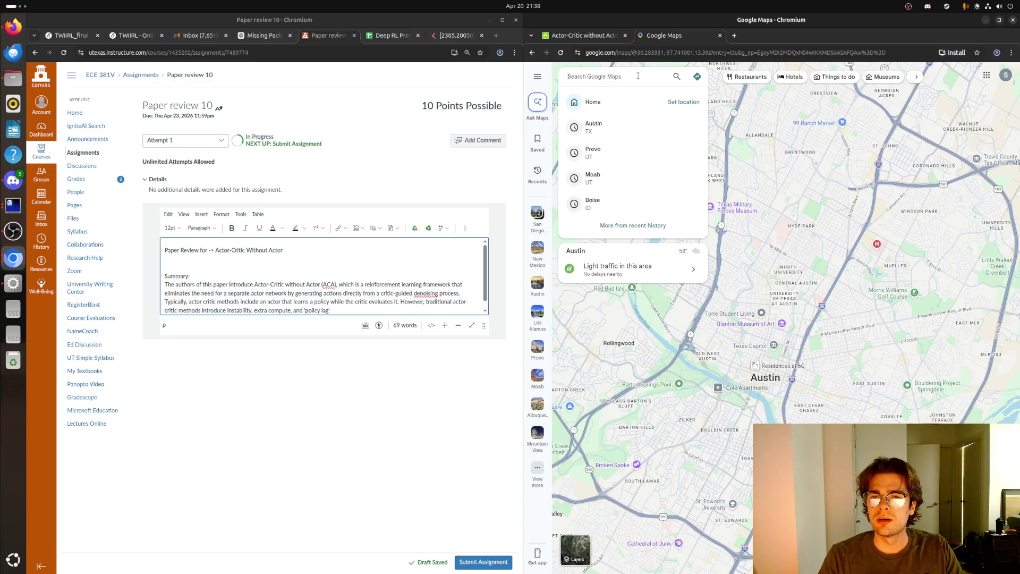
{"action": "type", "text": "Austin to Boise"}
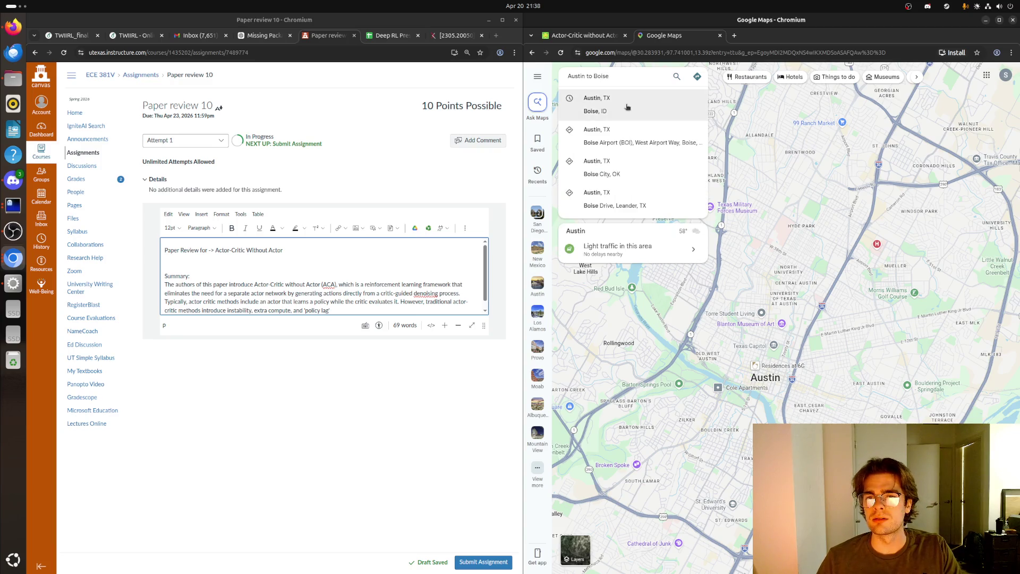
{"action": "left_click", "coordinate": [627, 105]}
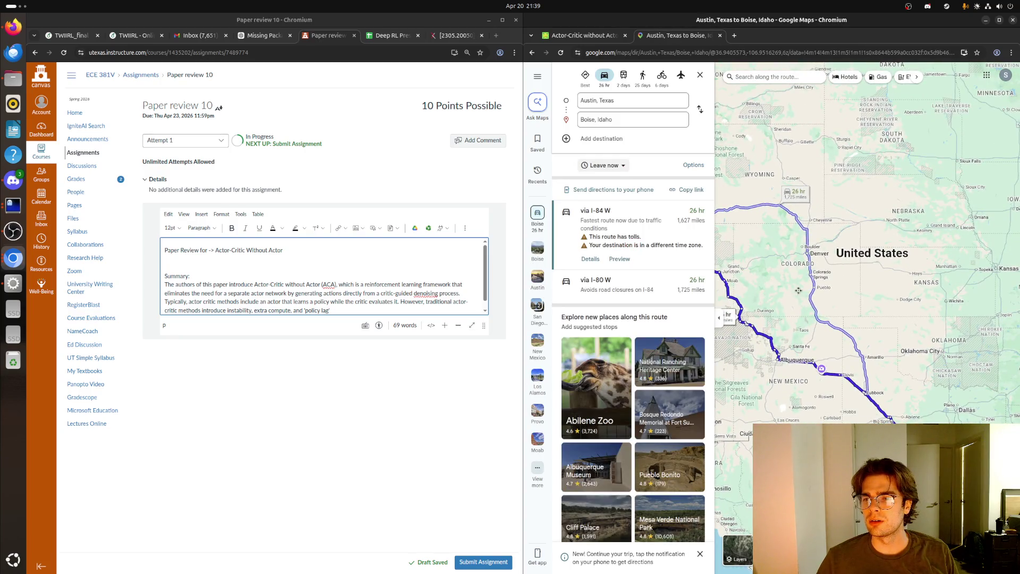
- Pan the map to bring Boise into view, then close the Google Maps page
{"action": "left_click_drag", "start_coordinate": [799, 290], "coordinate": [940, 338]}
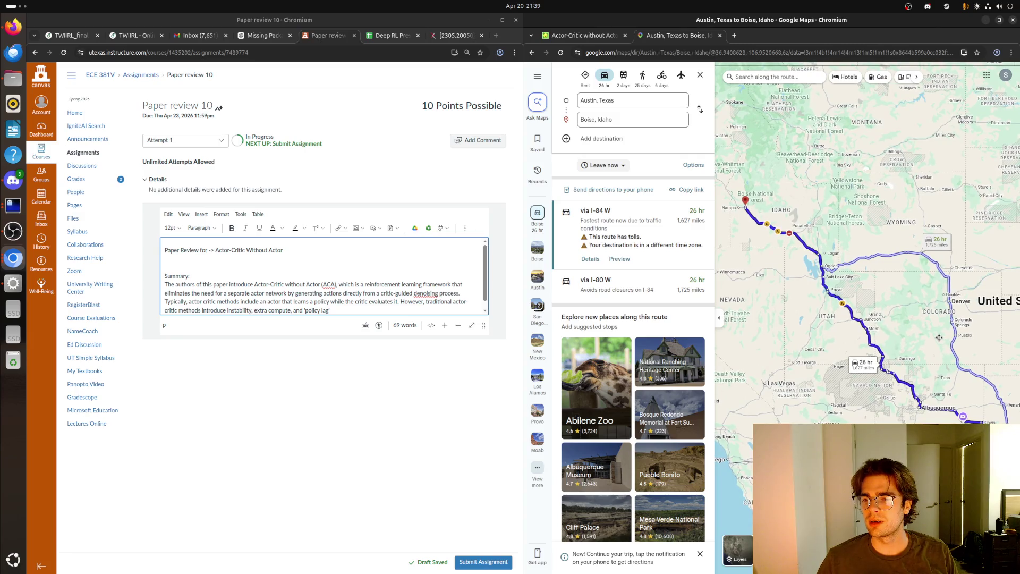
{"action": "left_click_drag", "start_coordinate": [940, 337], "coordinate": [889, 316]}
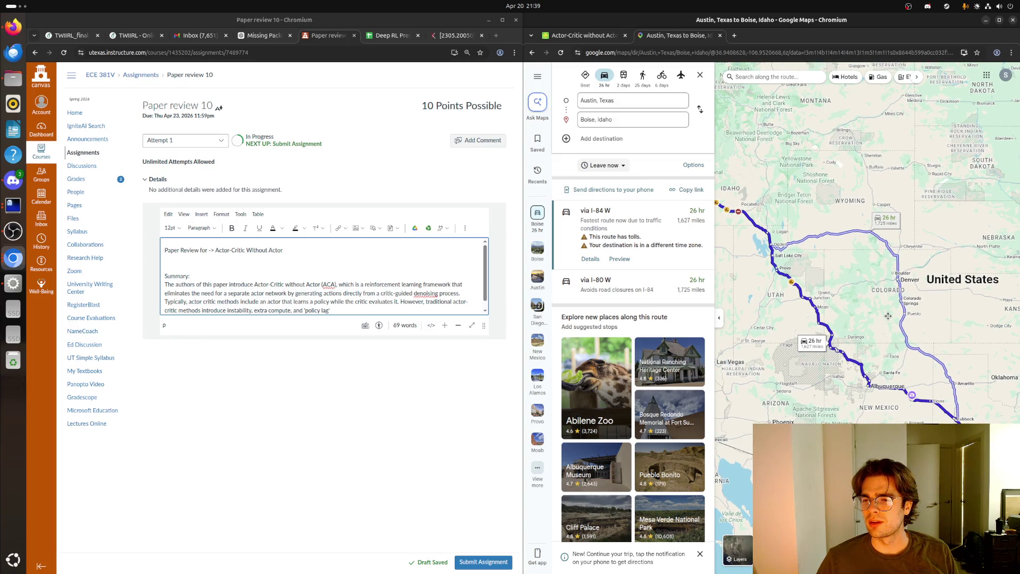
{"action": "mouse_move", "coordinate": [889, 316]}
{"action": "left_mouse_down"}
{"action": "mouse_move", "coordinate": [959, 326]}
{"action": "mouse_move", "coordinate": [895, 247]}
{"action": "mouse_move", "coordinate": [861, 299]}
{"action": "mouse_move", "coordinate": [844, 301]}
{"action": "left_mouse_up"}
{"action": "left_click", "coordinate": [720, 36]}
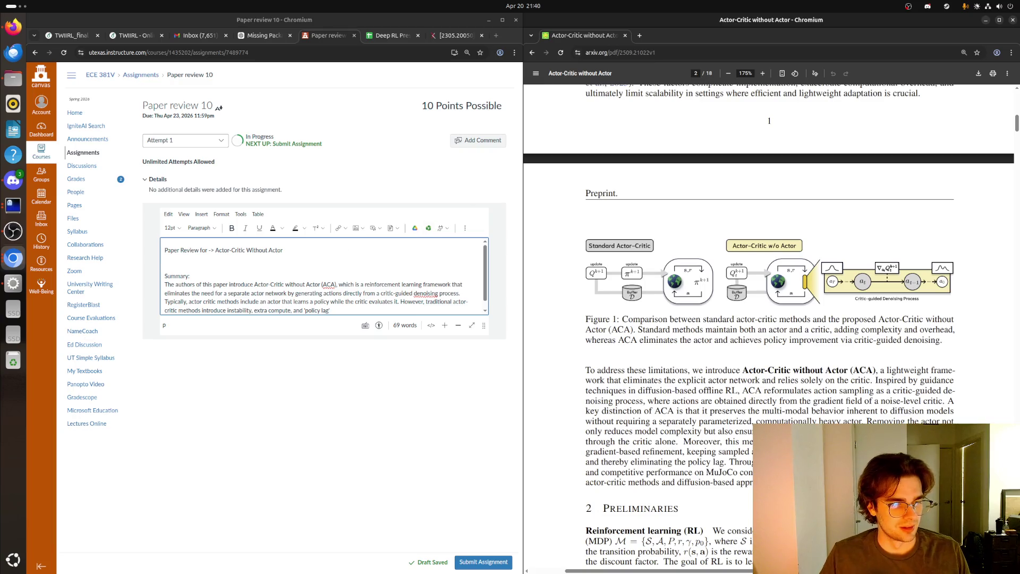
- Switch through the terminal and paper PDF windows, ending with the Canvas assignment window in front
{"action": "left_click", "coordinate": [331, 311]}
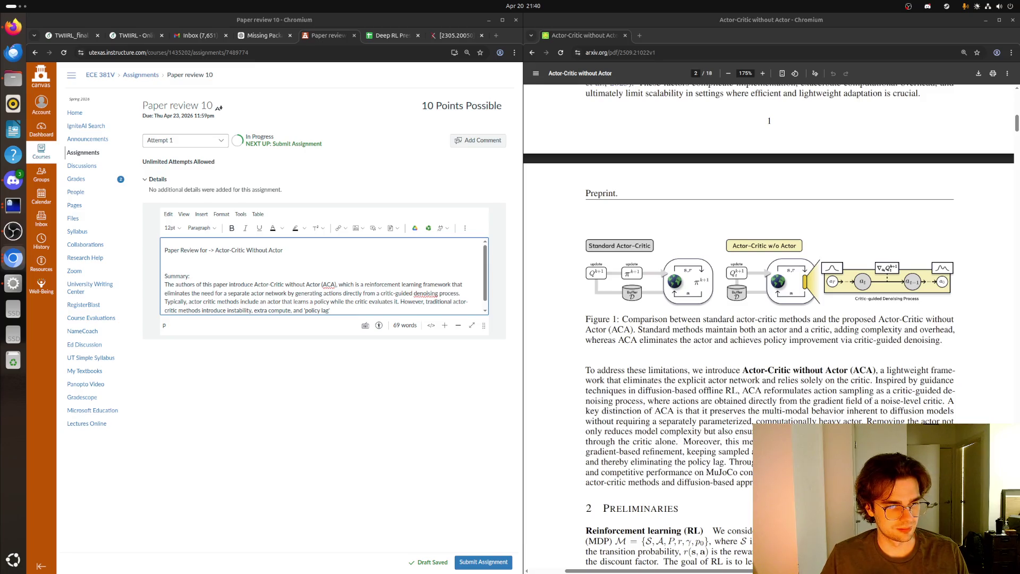
{"action": "key", "text": "super"}
{"action": "left_click", "coordinate": [563, 262]}
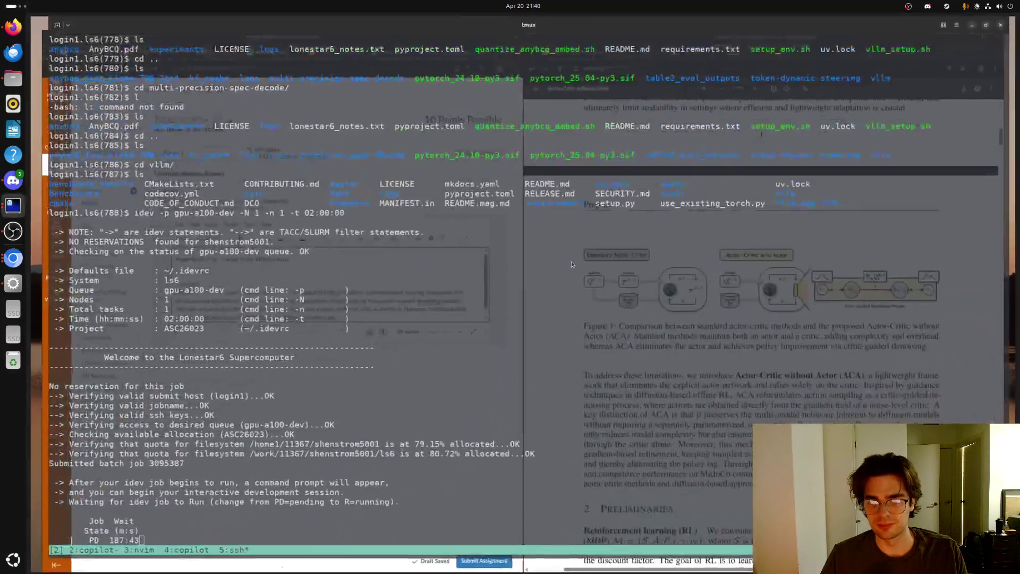
{"action": "key", "text": "super"}
{"action": "left_click", "coordinate": [444, 47]}
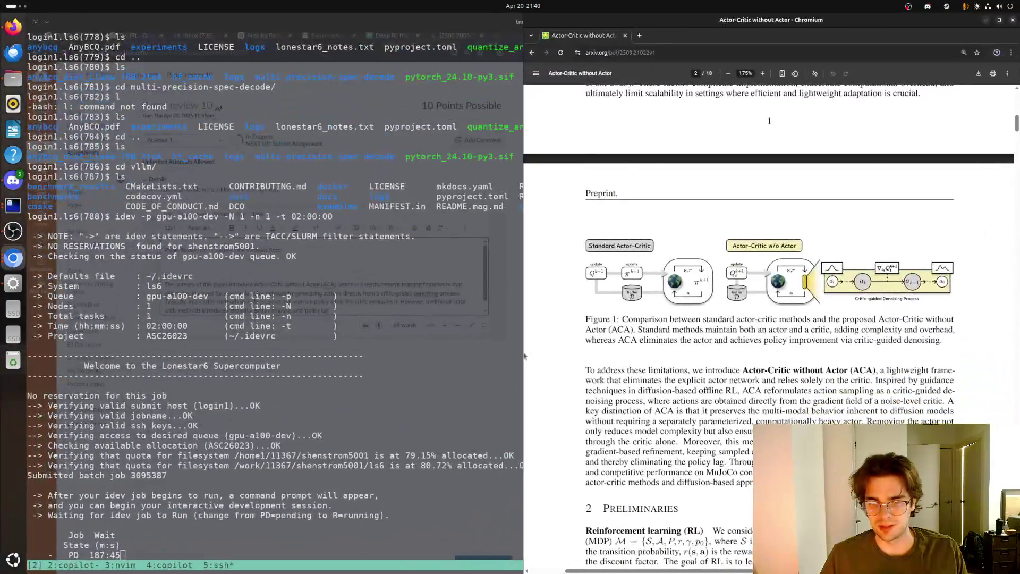
{"action": "key", "text": "alt+Tab"}
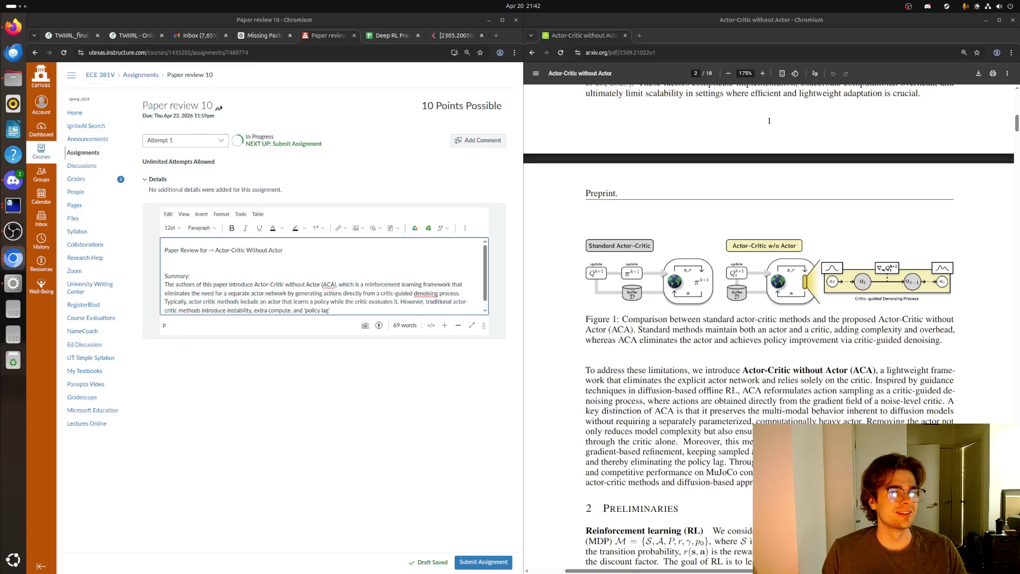
{"action": "left_click", "coordinate": [332, 301]}
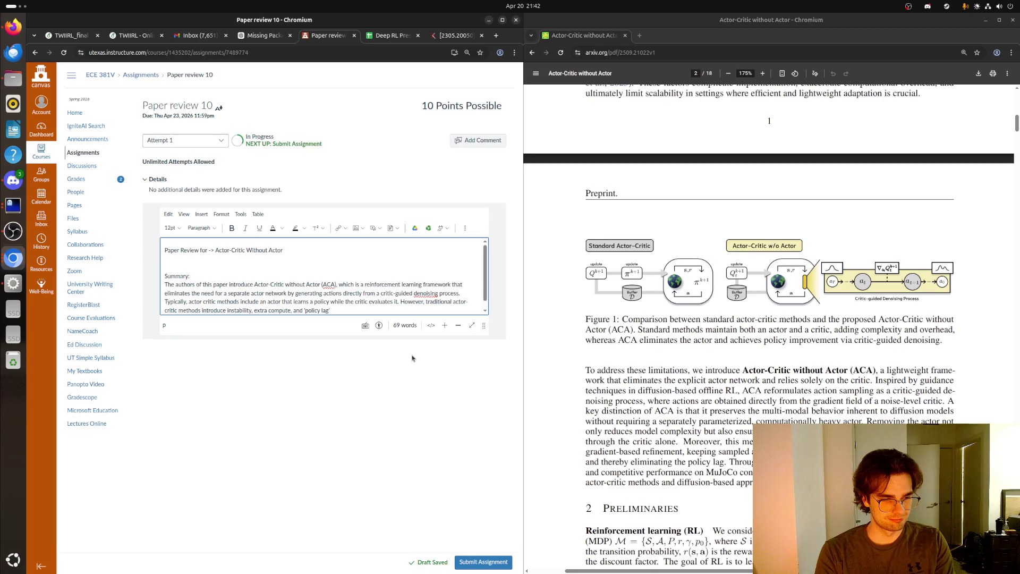
- Add ", and 'policy lag' where the actor cannot reflect the necessary updated value estimates."
{"action": "type", "text": ", and 'policy lag' "}
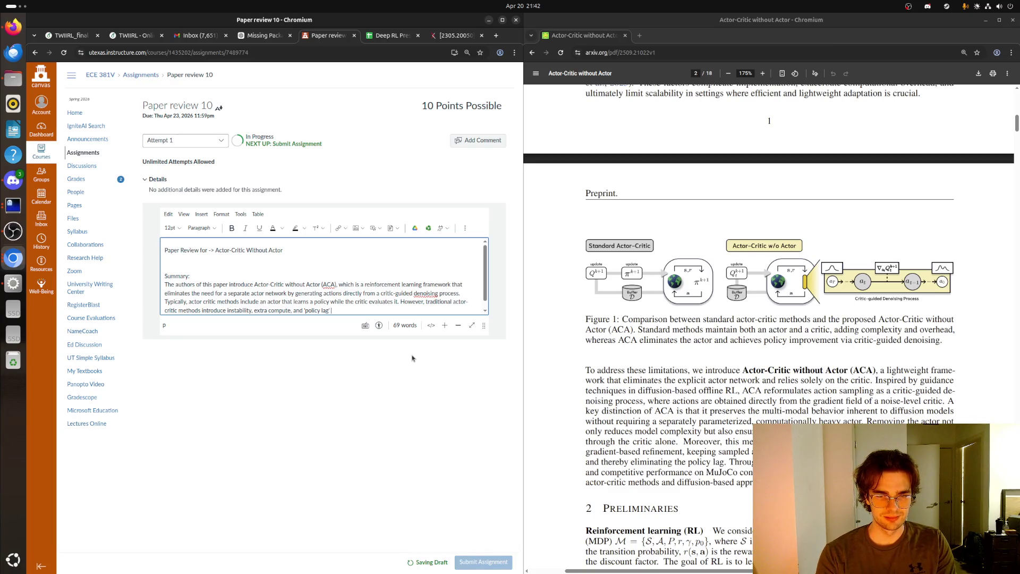
{"action": "type", "text": "where the ac"}
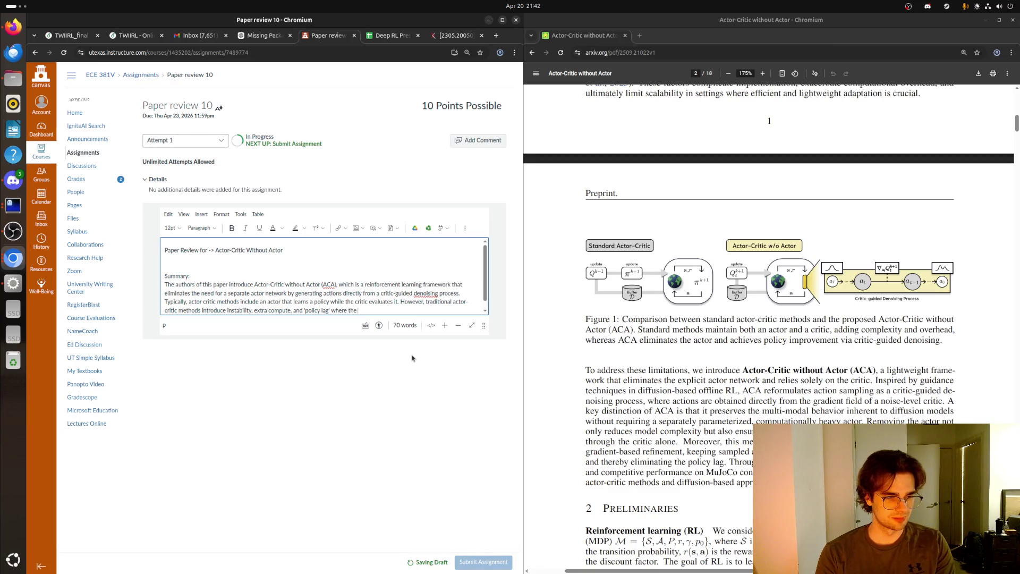
{"action": "type", "text": "tor cannot r"}
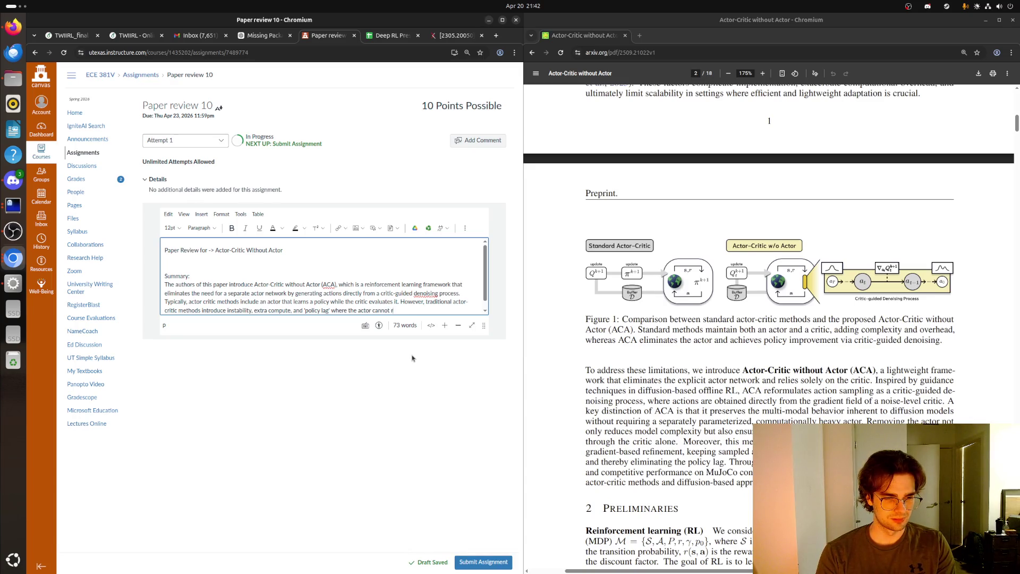
{"action": "type", "text": "eflect the ne"}
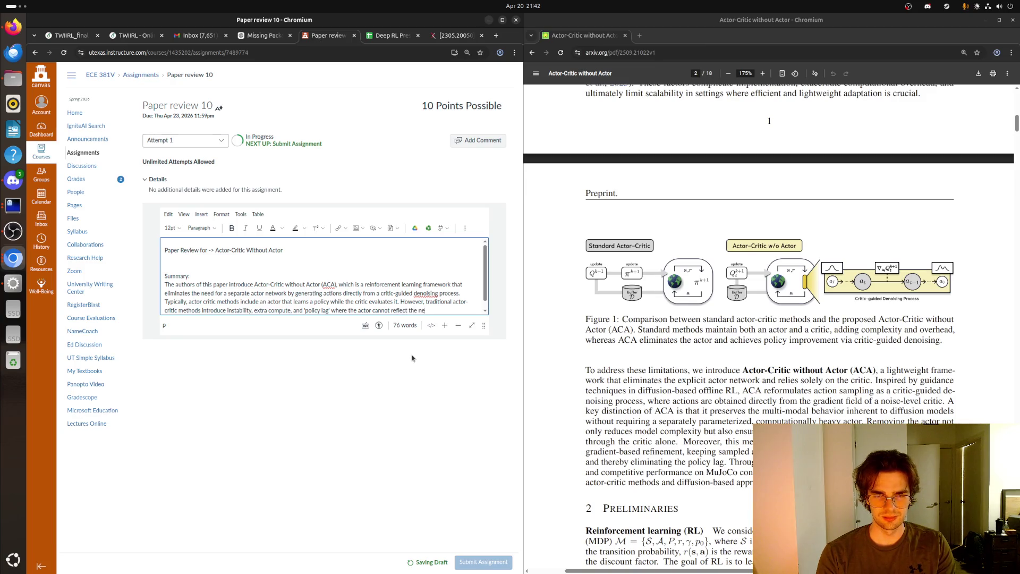
{"action": "type", "text": "cessary updated"}
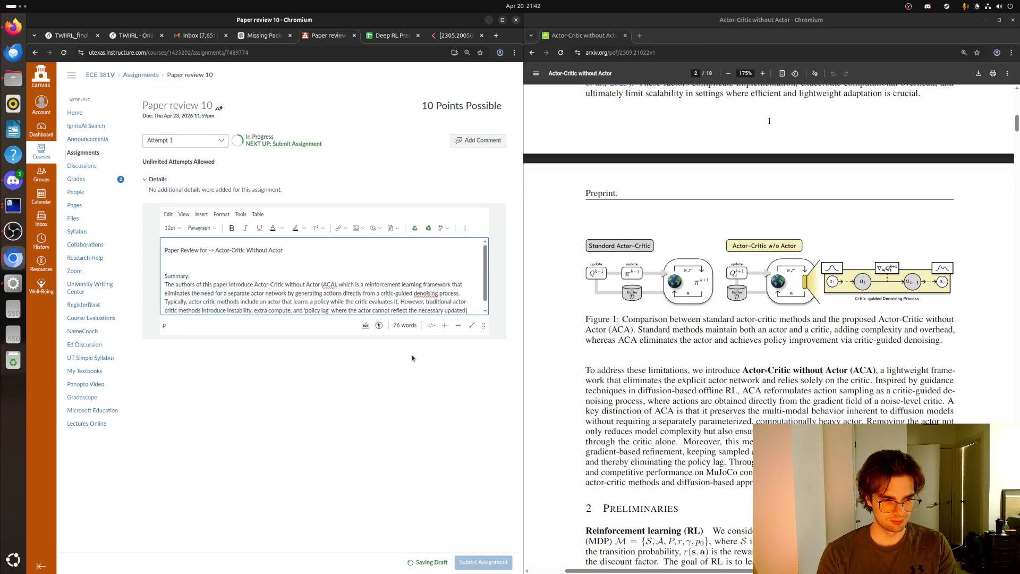
{"action": "type", "text": " value "}
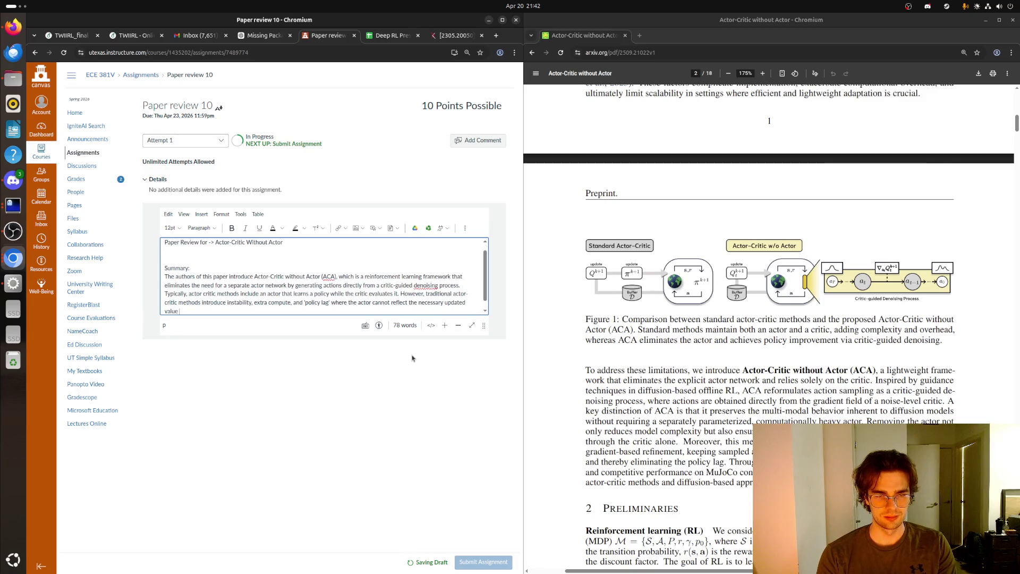
{"action": "type", "text": "estimates."}
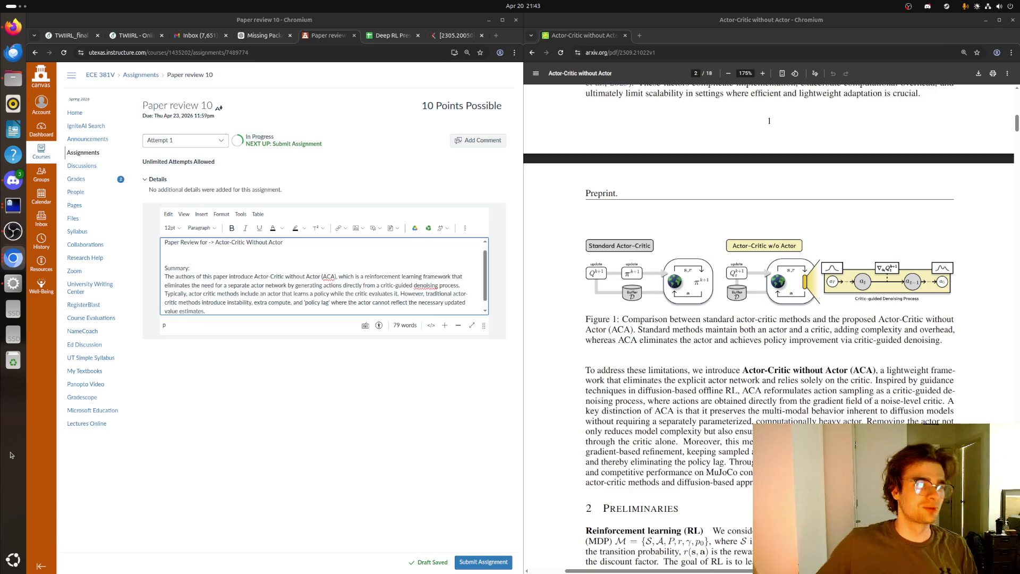
{"action": "left_click", "coordinate": [236, 312]}
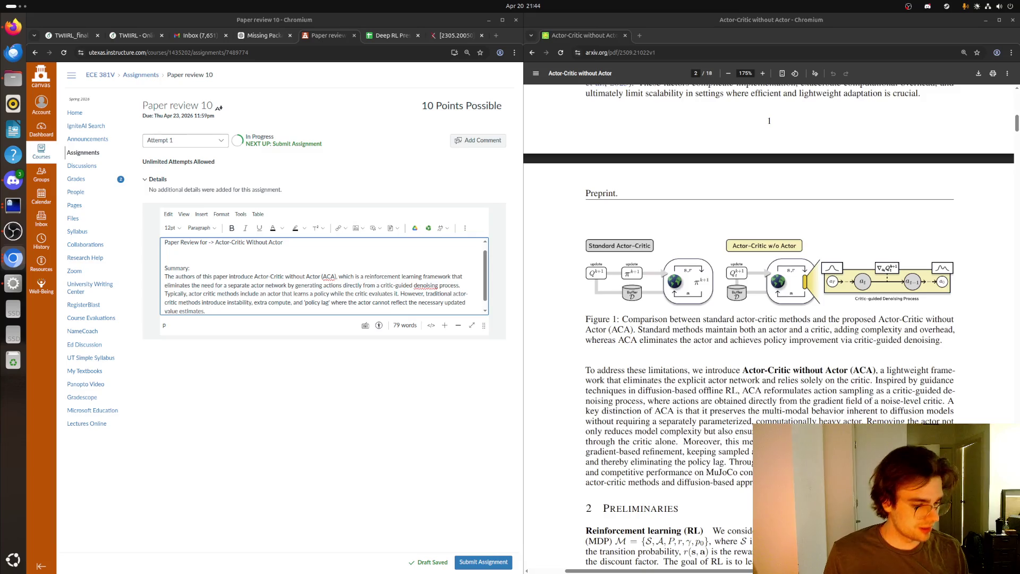
{"action": "left_click", "coordinate": [225, 309]}
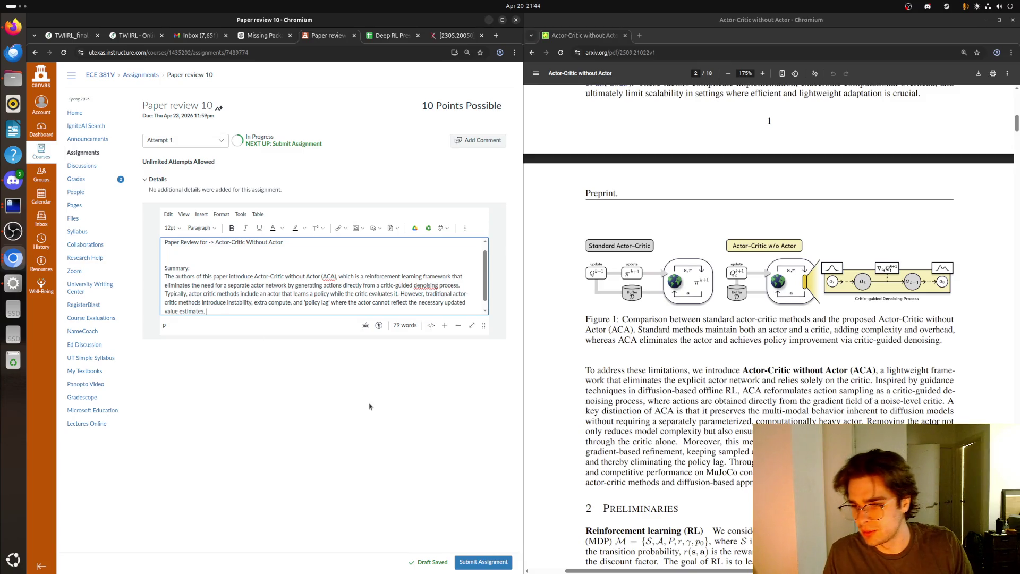
{"action": "scroll", "coordinate": [769, 319], "scroll_direction": "down", "scroll_amount": 3}
- Scroll the paper past the introduction's end to Section 2 Preliminaries
{"action": "scroll", "coordinate": [769, 319], "scroll_direction": "down", "scroll_amount": 2}
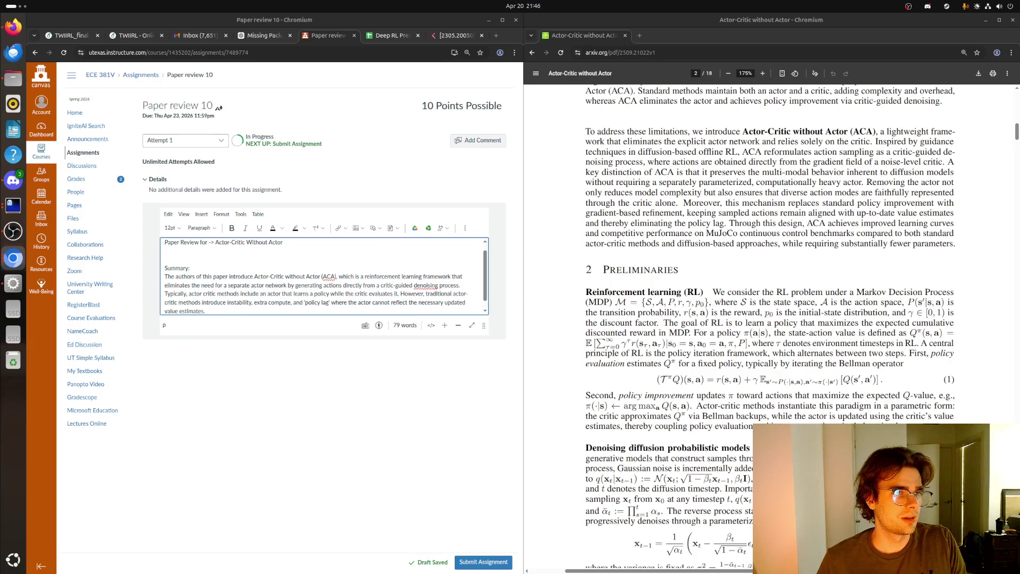
{"action": "key", "text": "super"}
{"action": "key", "text": "super"}
{"action": "key", "text": "super"}
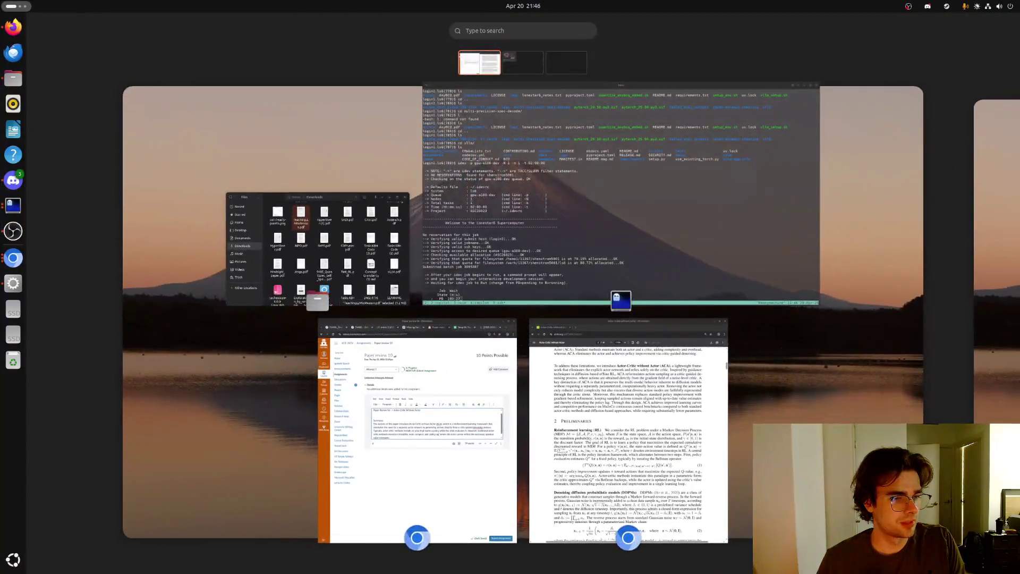
{"action": "key", "text": "super"}
{"action": "key", "text": "super"}
{"action": "key", "text": "super"}
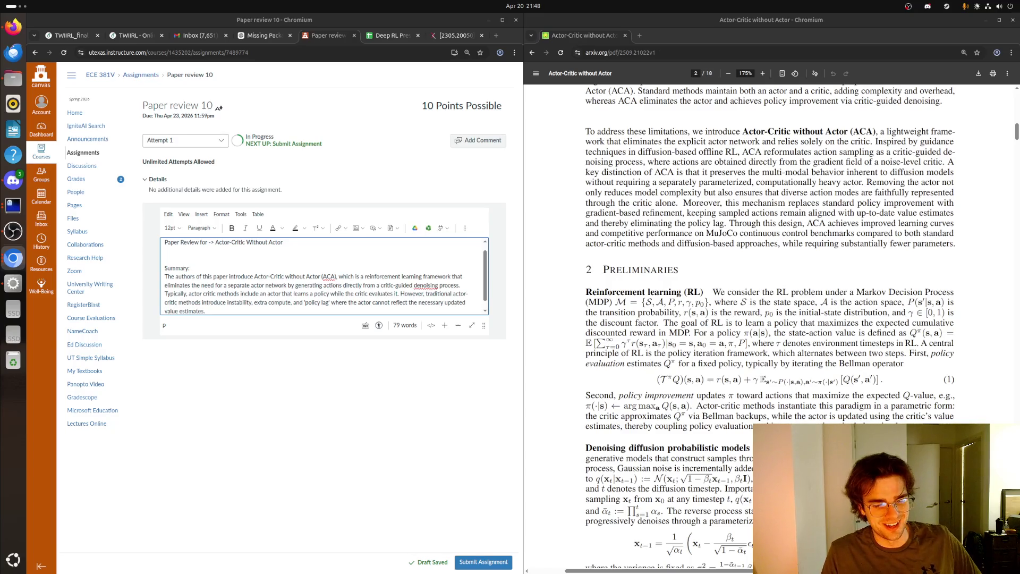
{"action": "left_click", "coordinate": [127, 249]}
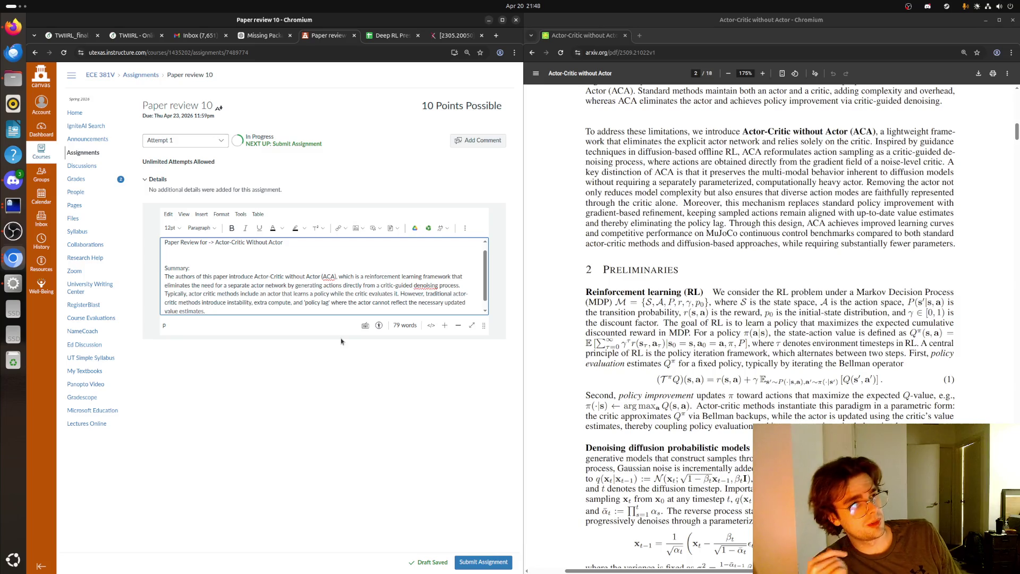
{"action": "key", "text": "super"}
{"action": "key", "text": "super"}
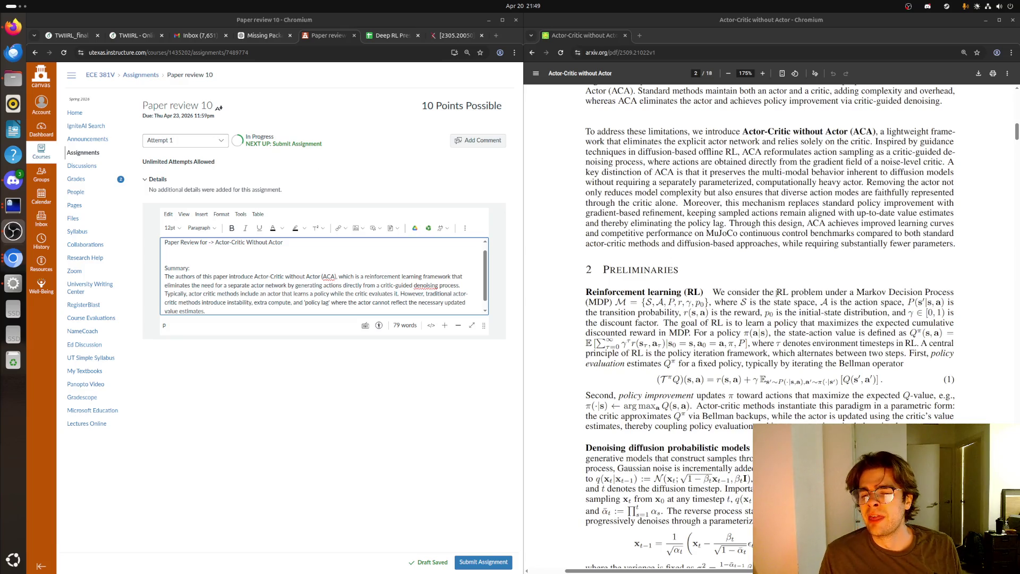
- Scroll the paper from Preliminaries down to the DDPMs section near the top of page 3
{"action": "scroll", "coordinate": [777, 292], "scroll_direction": "down", "scroll_amount": 5}
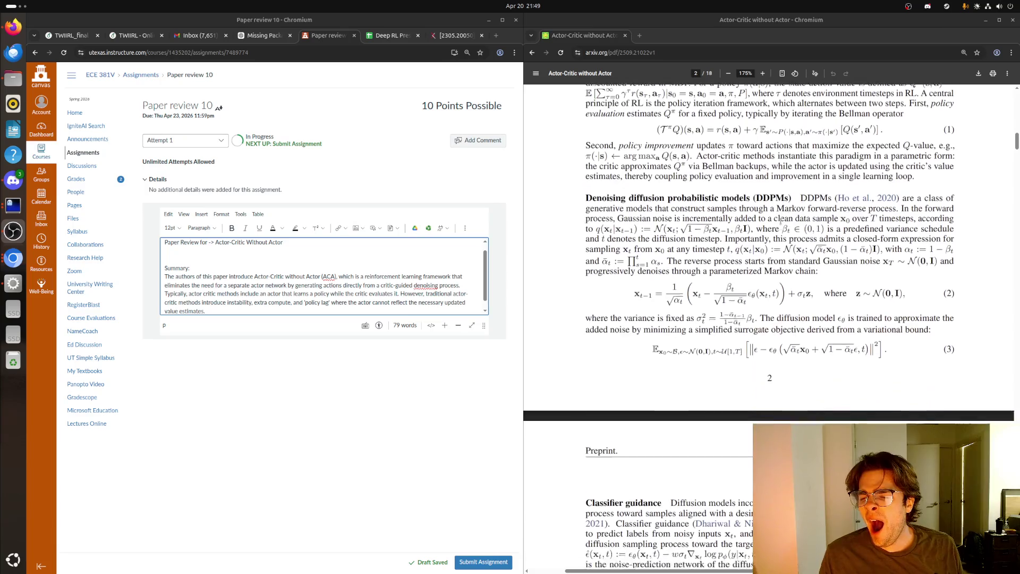
{"action": "scroll", "coordinate": [780, 221], "scroll_direction": "down", "scroll_amount": 2}
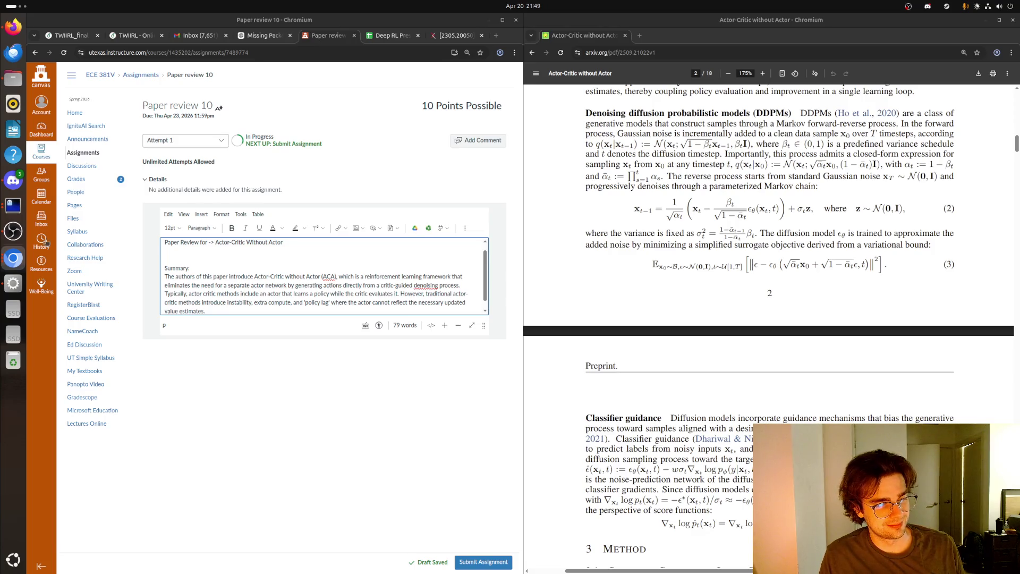
{"action": "left_click", "coordinate": [16, 6]}
{"action": "key", "text": "Escape"}
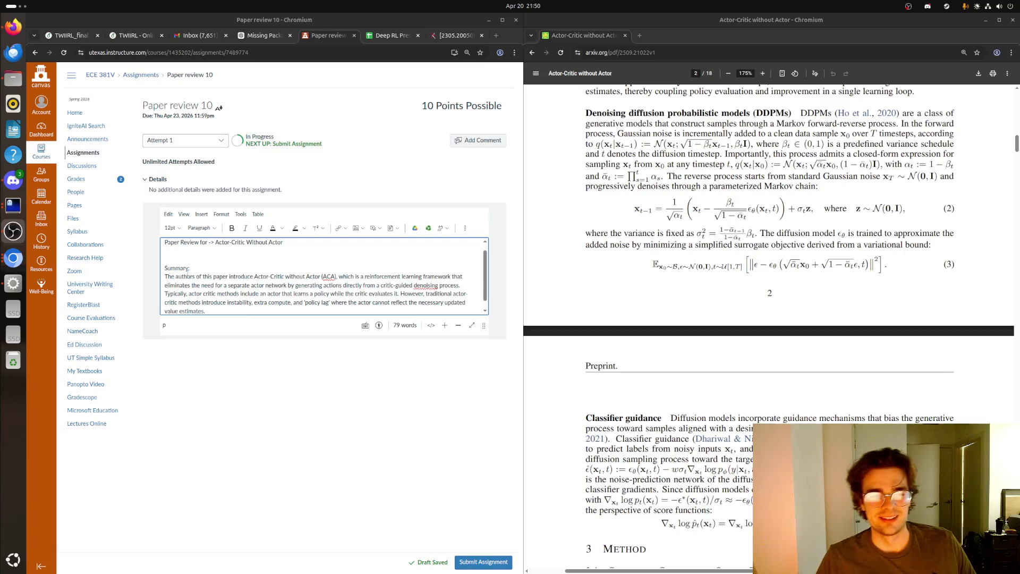
{"action": "left_click", "coordinate": [245, 324]}
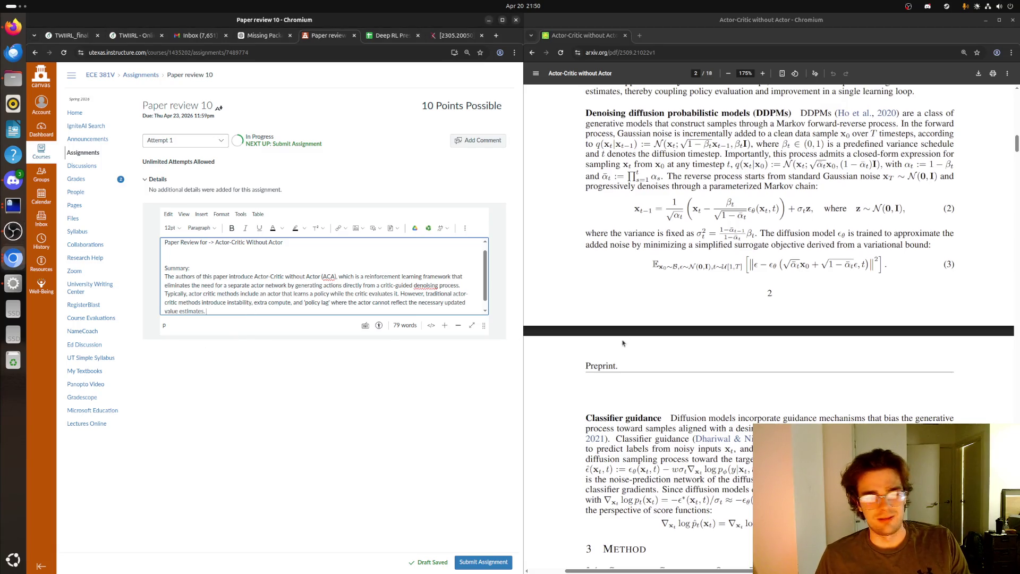
- Scroll up to the abstract, then down to section 3.1 'Classifier-Guidance in Online RL' on page 3
{"action": "scroll", "coordinate": [622, 343], "scroll_direction": "down", "scroll_amount": 2}
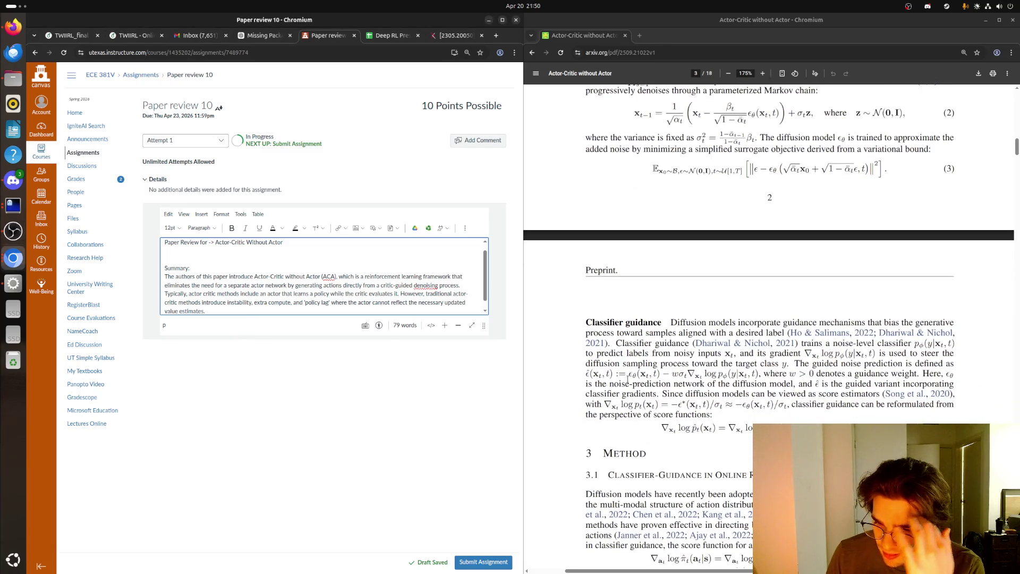
{"action": "scroll", "coordinate": [627, 379], "scroll_direction": "down", "scroll_amount": 2}
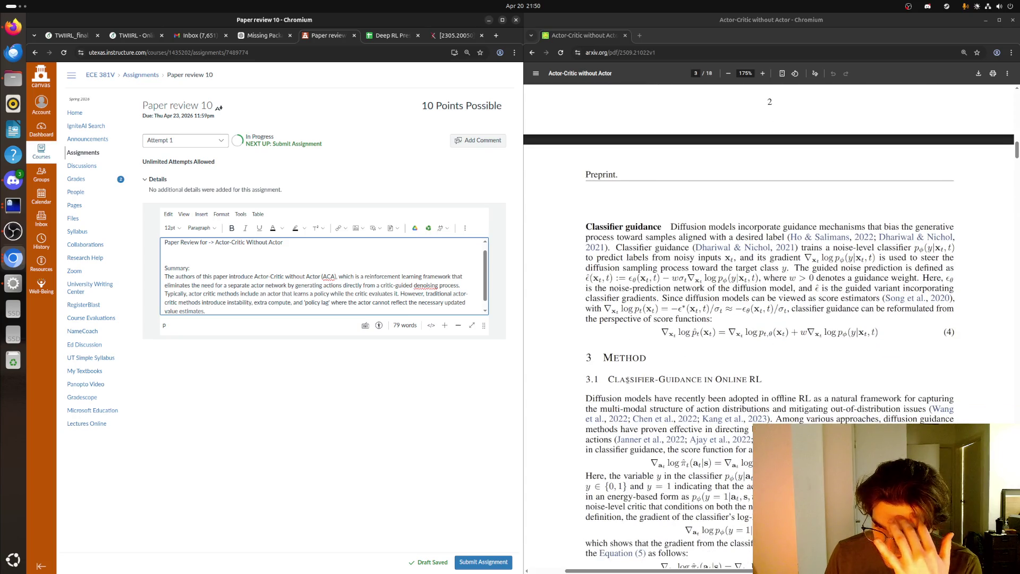
{"action": "scroll", "coordinate": [628, 379], "scroll_direction": "up", "scroll_amount": 2}
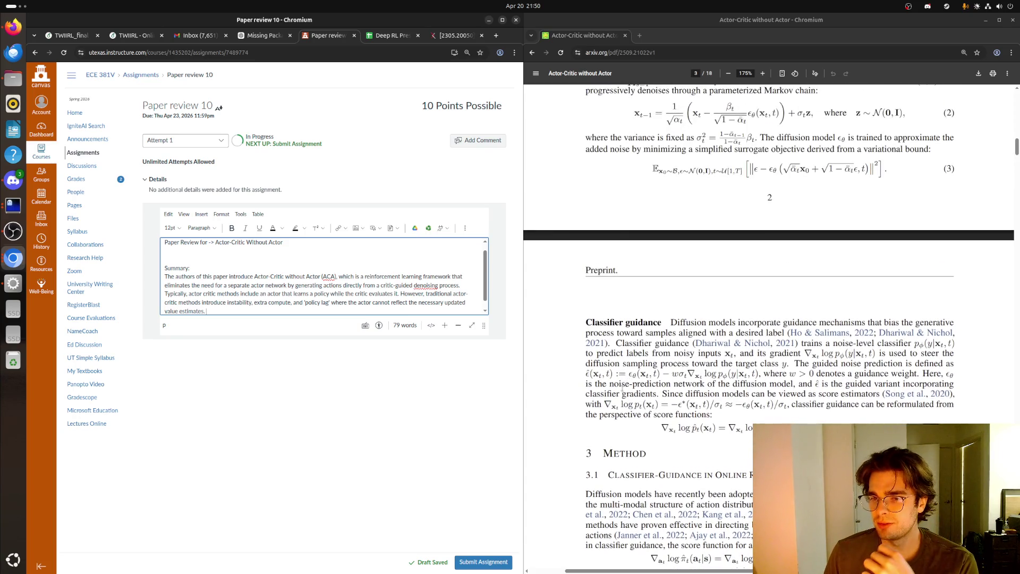
{"action": "scroll", "coordinate": [620, 384], "scroll_direction": "down", "scroll_amount": 3}
{"action": "scroll", "coordinate": [617, 388], "scroll_direction": "up", "scroll_amount": 20}
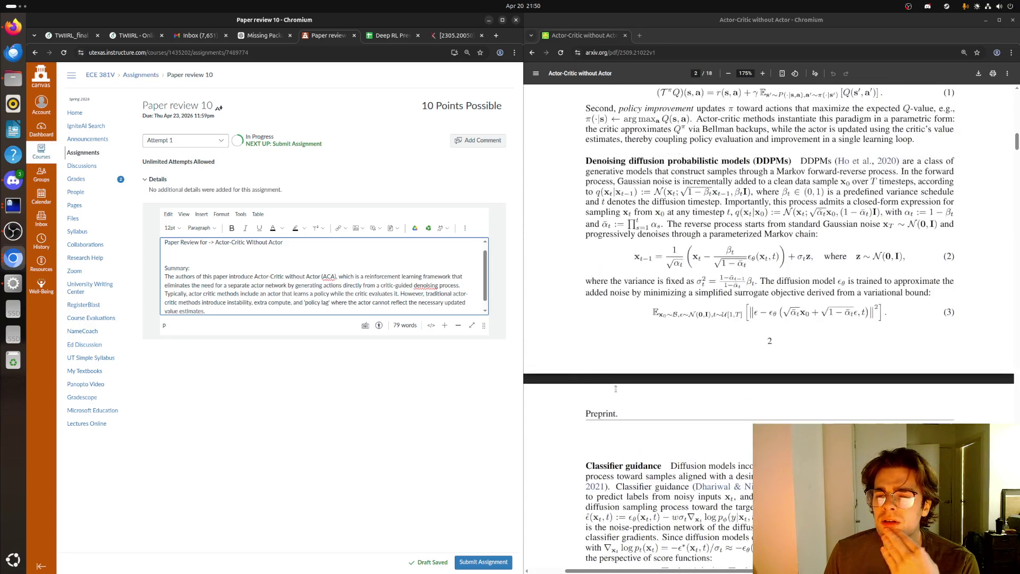
{"action": "scroll", "coordinate": [624, 376], "scroll_direction": "up", "scroll_amount": 9}
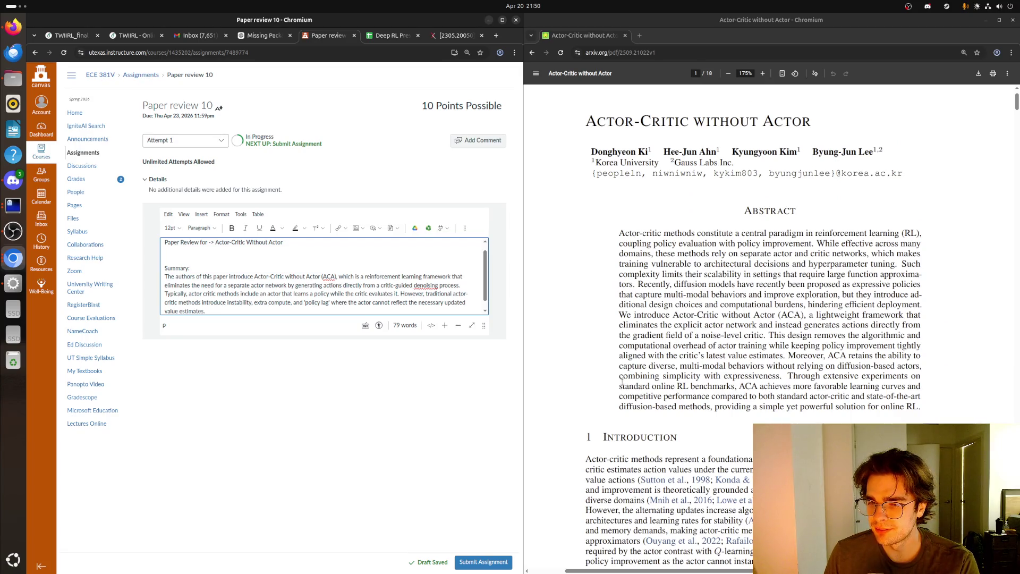
{"action": "scroll", "coordinate": [623, 381], "scroll_direction": "down", "scroll_amount": 20}
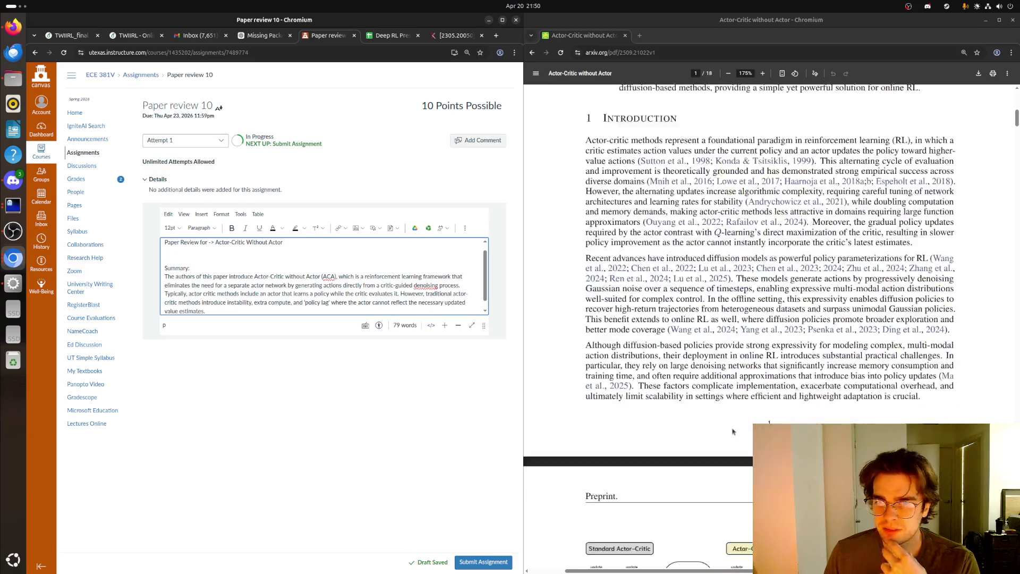
{"action": "scroll", "coordinate": [719, 428], "scroll_direction": "down", "scroll_amount": 10}
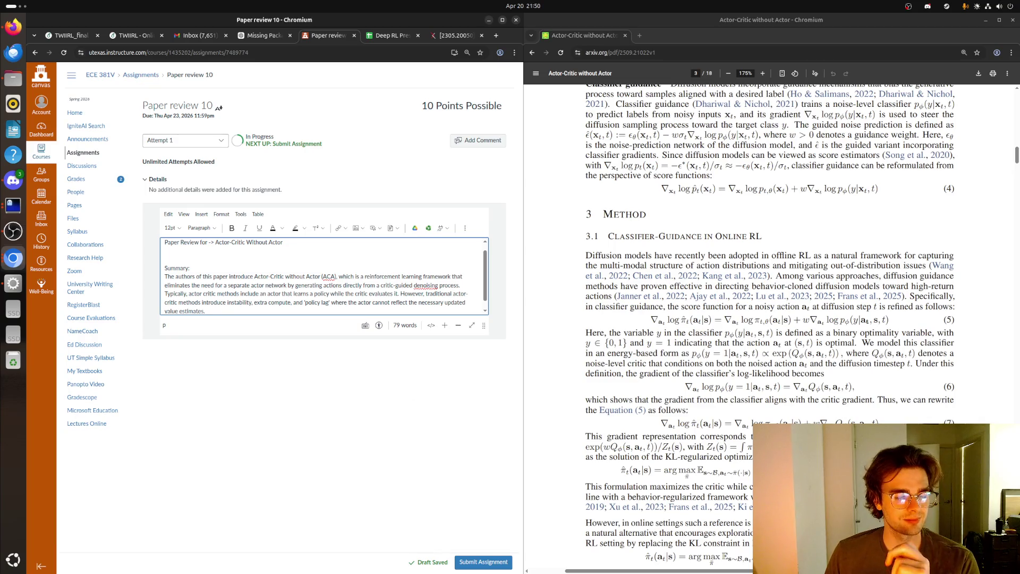
{"action": "left_click", "coordinate": [834, 550]}
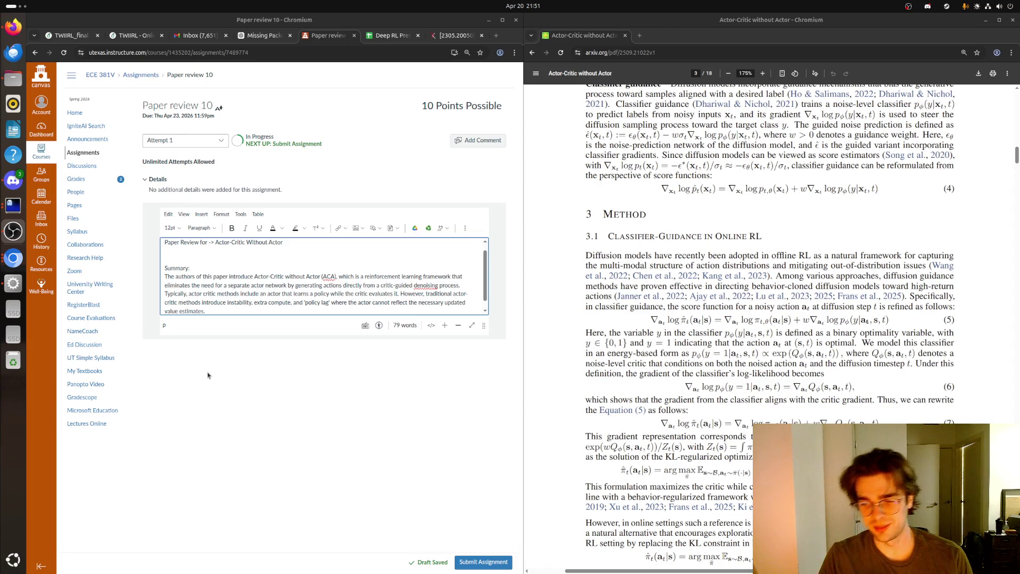
{"action": "left_click", "coordinate": [222, 304]}
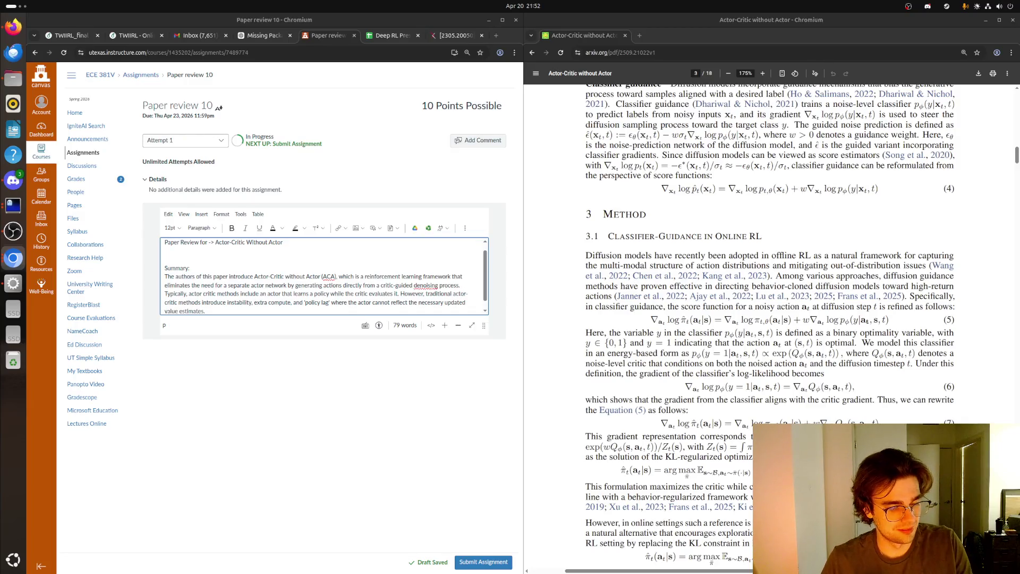
{"action": "left_click", "coordinate": [259, 308]}
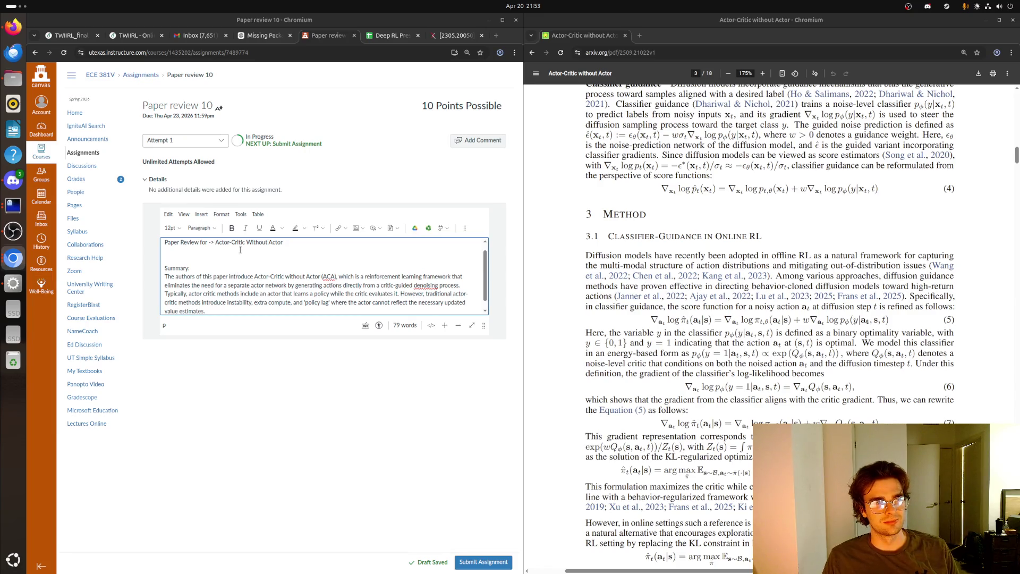
{"action": "left_click", "coordinate": [273, 298]}
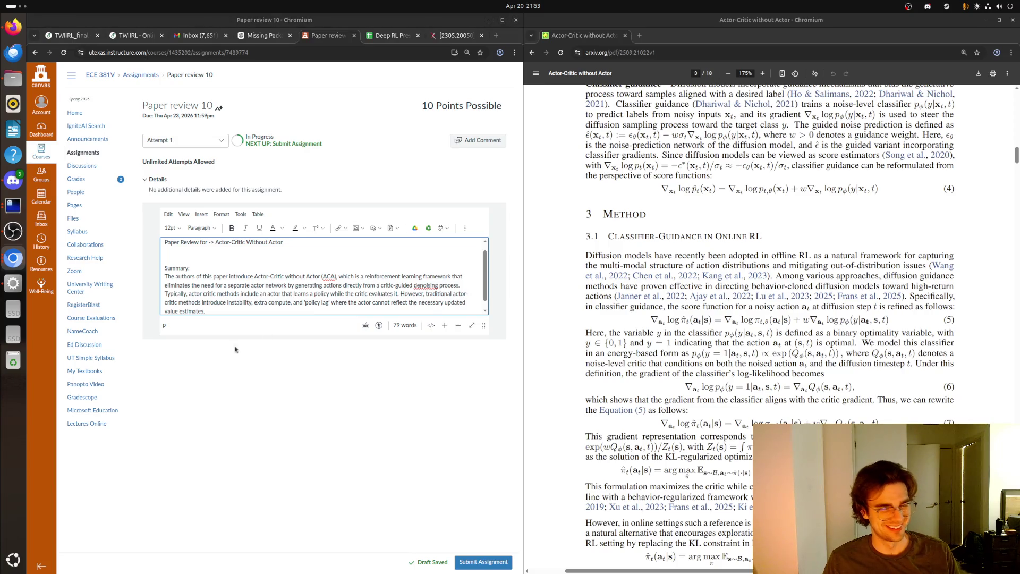
{"action": "left_click", "coordinate": [212, 330]}
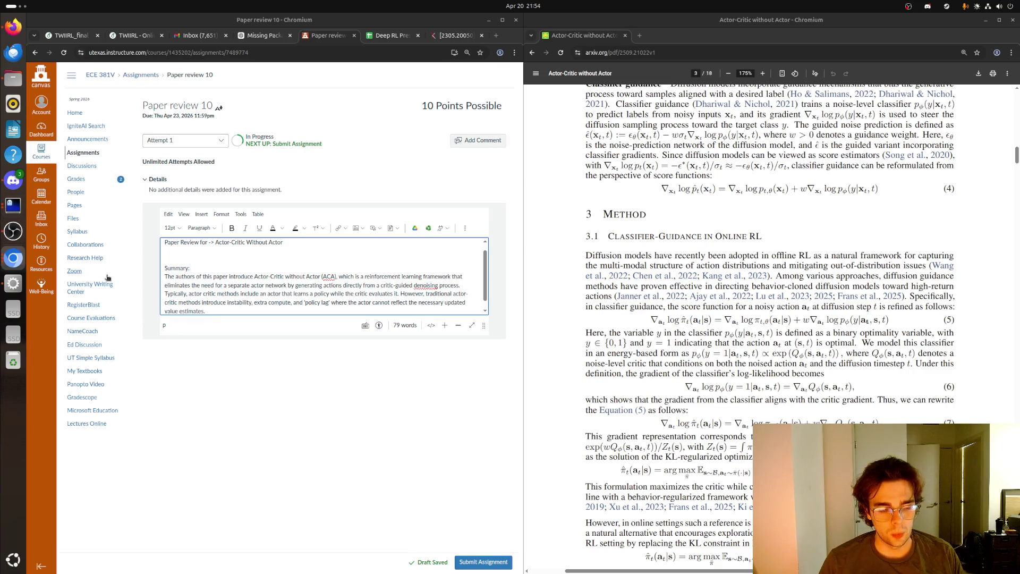
{"action": "key", "text": "super"}
{"action": "key", "text": "super"}
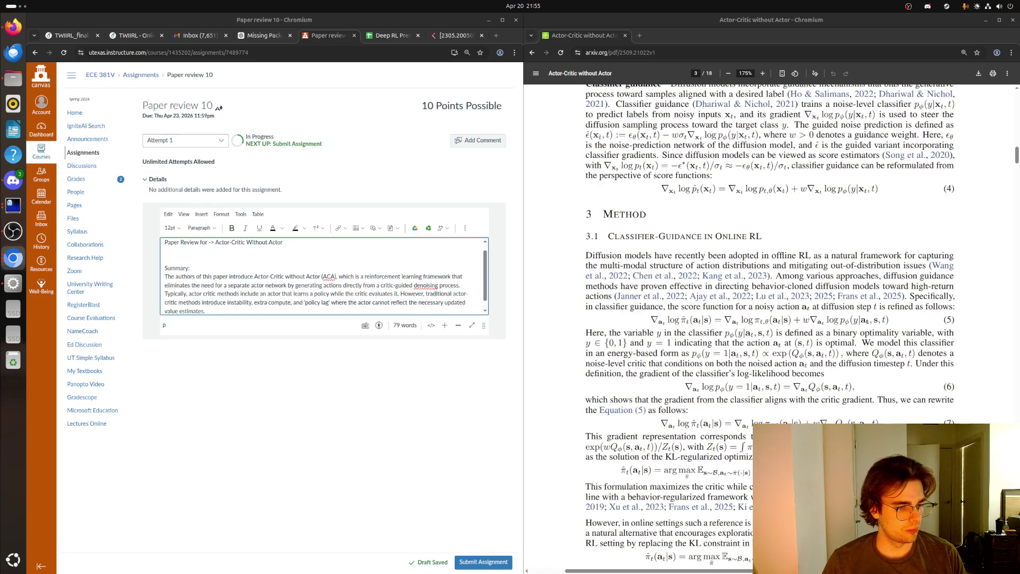
{"action": "left_click", "coordinate": [239, 310]}
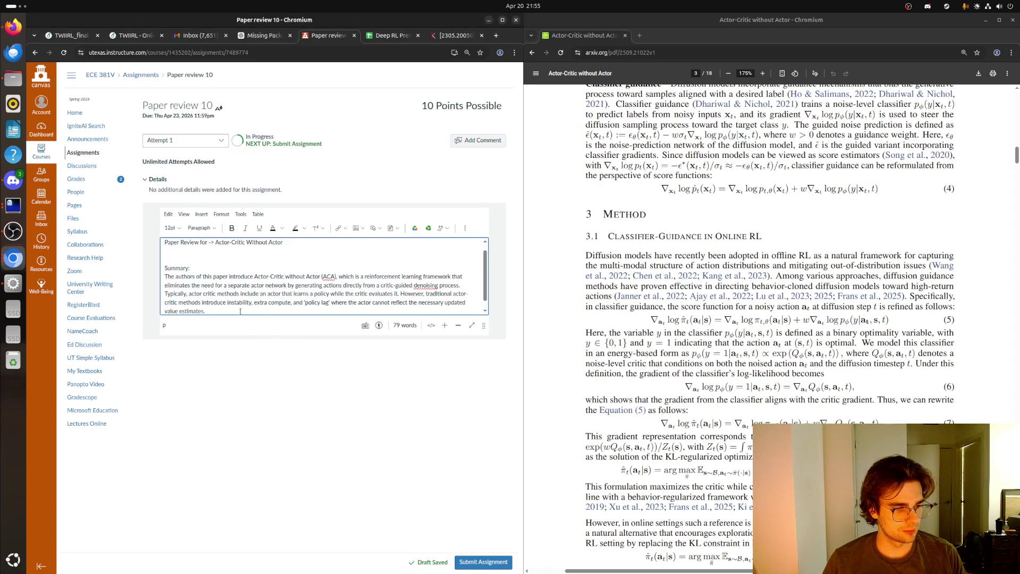
- Write that ACA uses a noise-level critic evaluating actions at different noise scales, and drop the quotes around policy lag
{"action": "type", "text": " AC"}
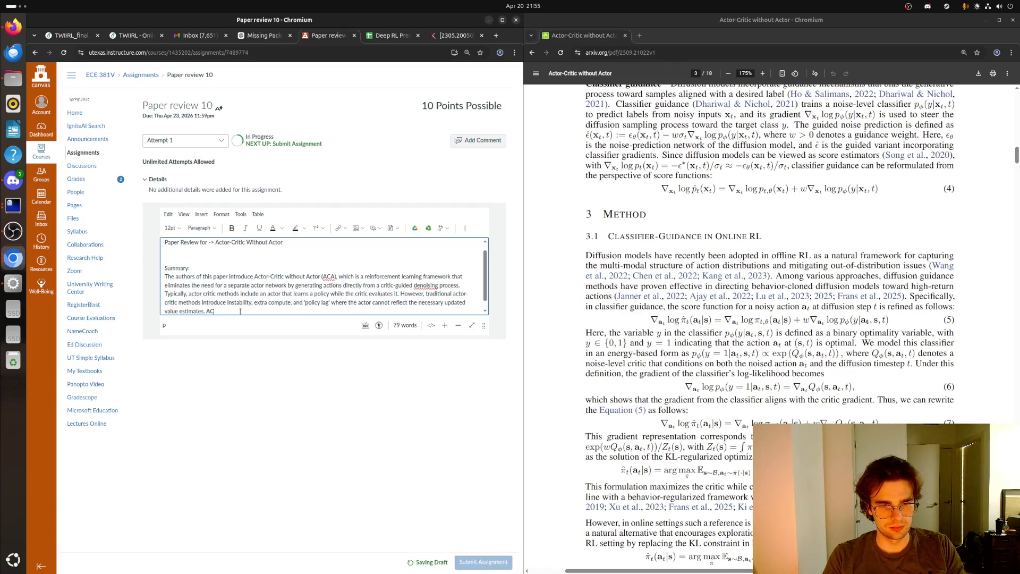
{"action": "type", "text": "A fix"}
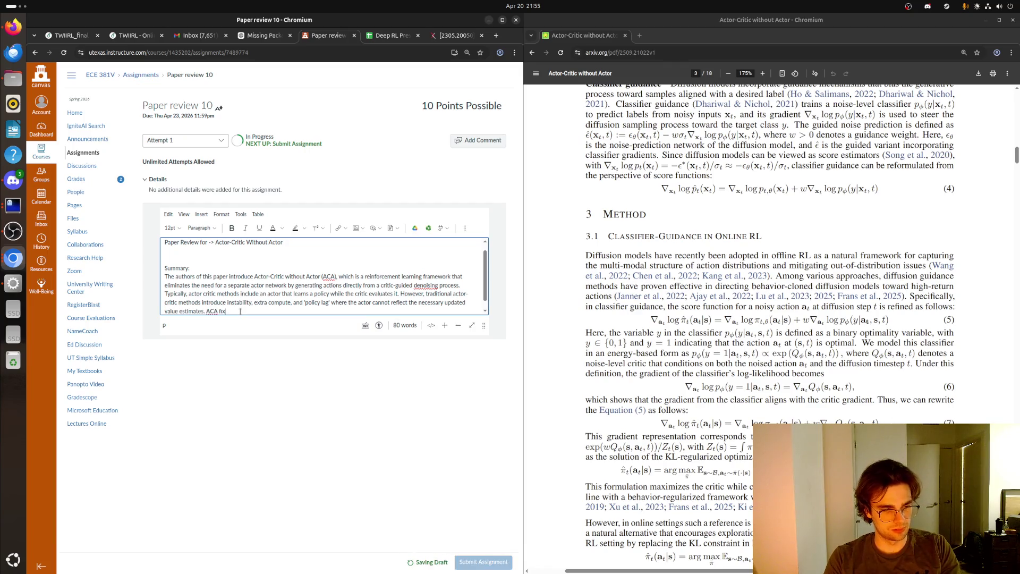
{"action": "type", "text": "es this byusin"}
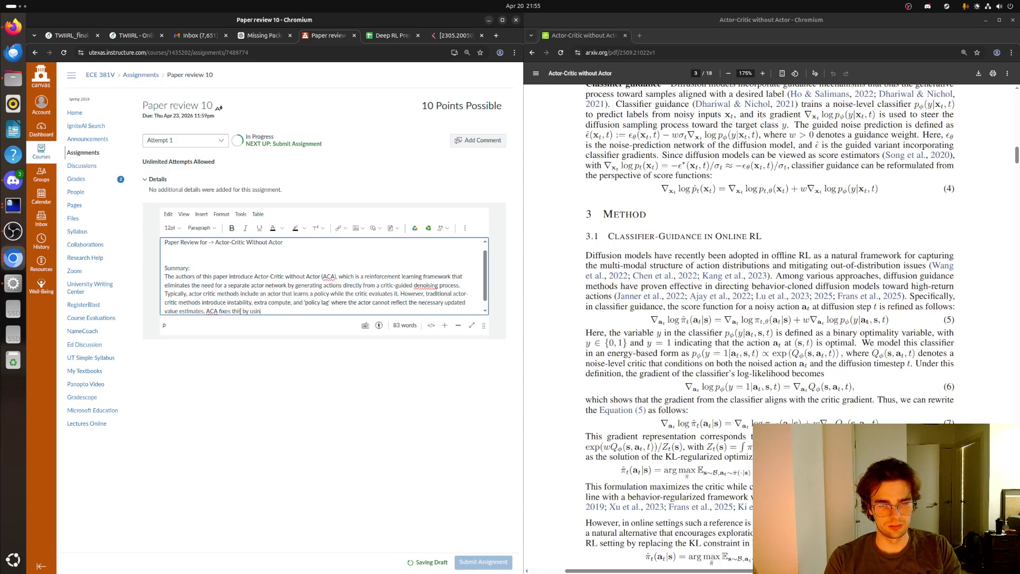
{"action": "type", "text": "noise"}
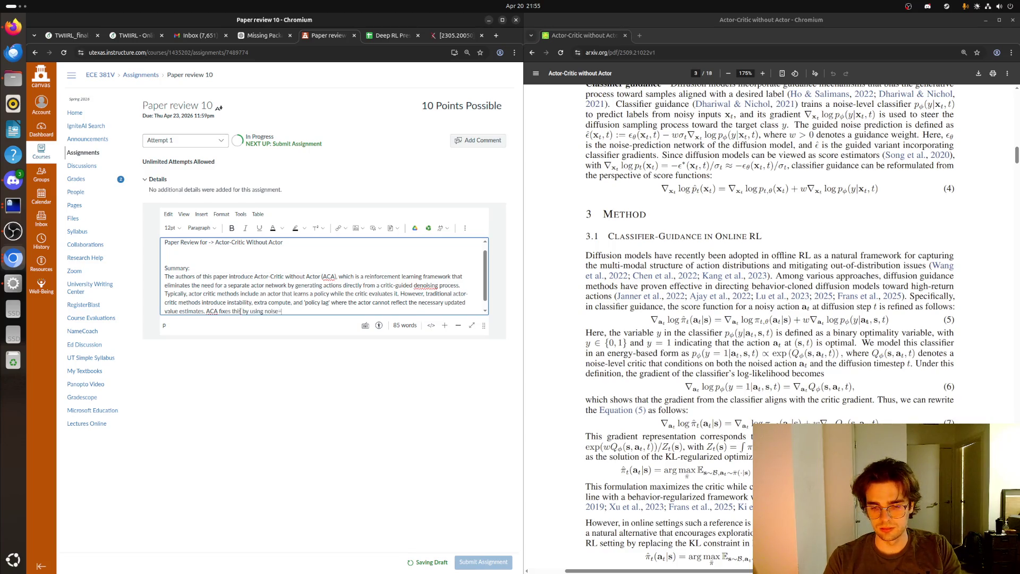
{"action": "type", "text": "-level"}
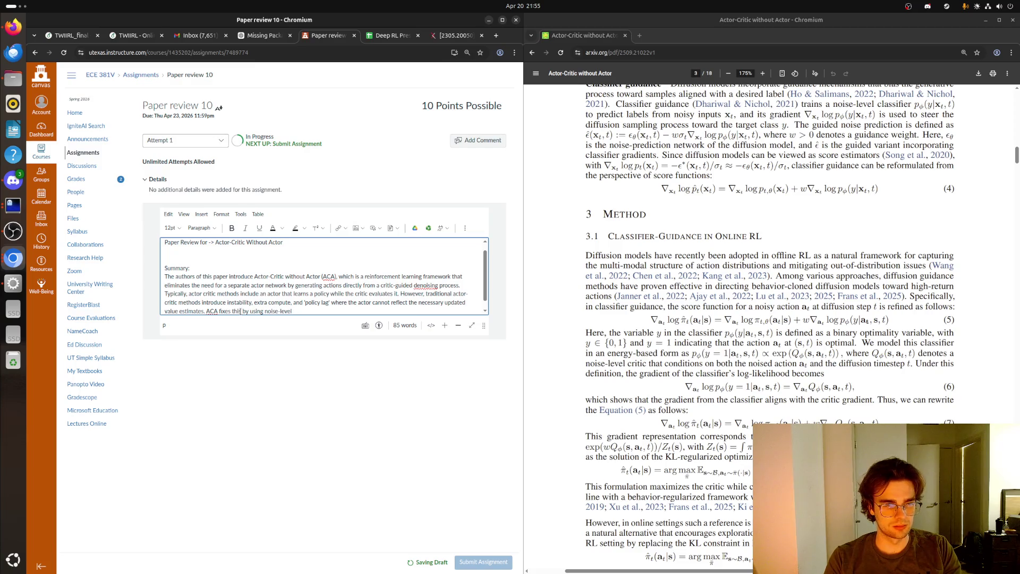
{"action": "type", "text": " critic that "}
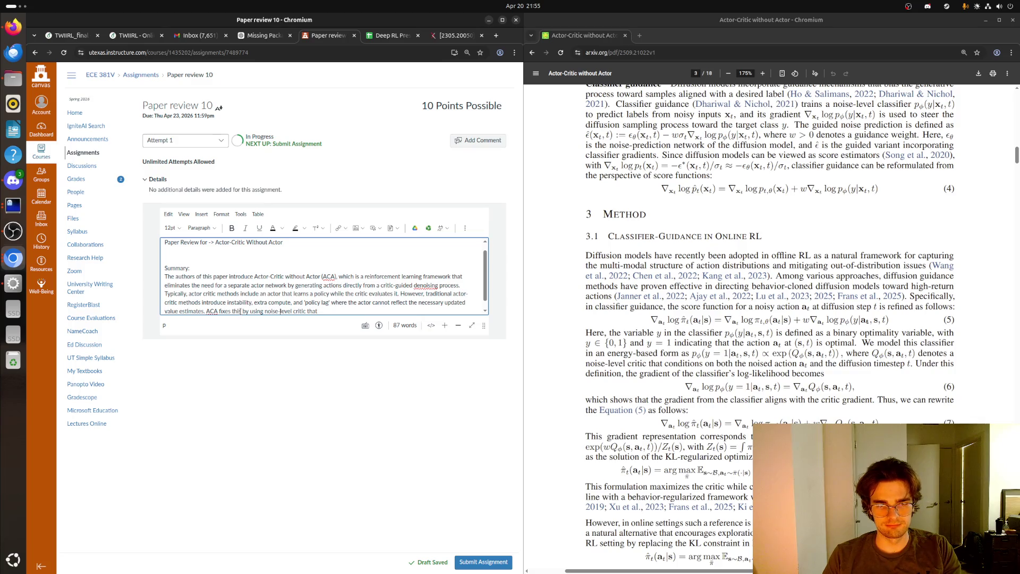
{"action": "type", "text": "a "}
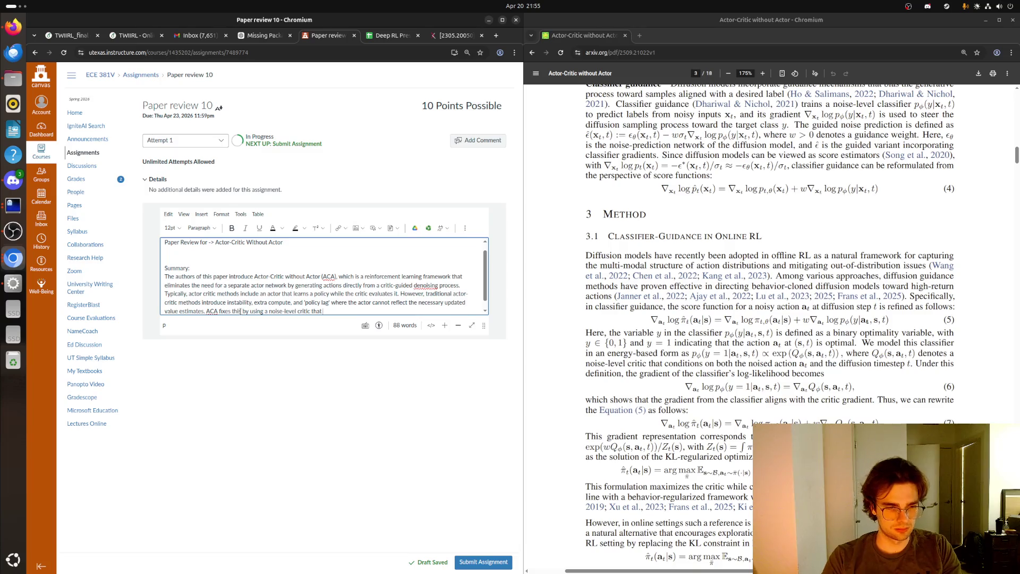
{"action": "type", "text": " evaluates"}
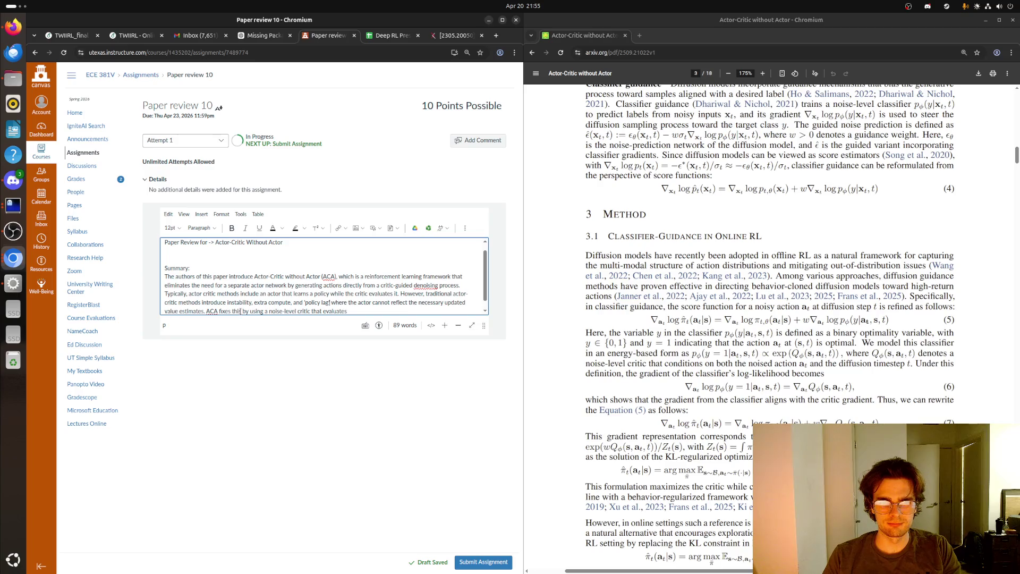
{"action": "key", "text": "BackSpace"}
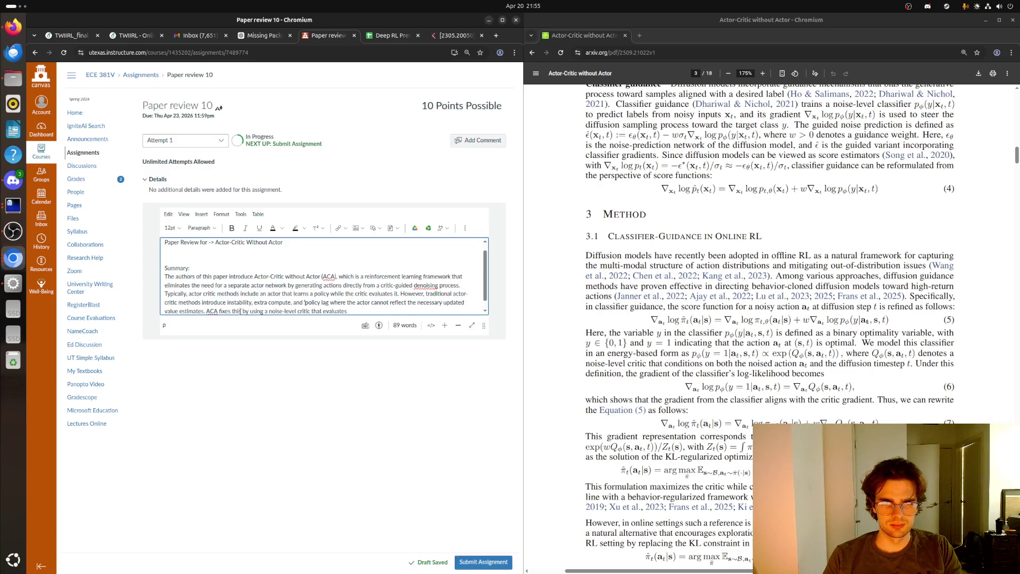
{"action": "key", "text": "BackSpace"}
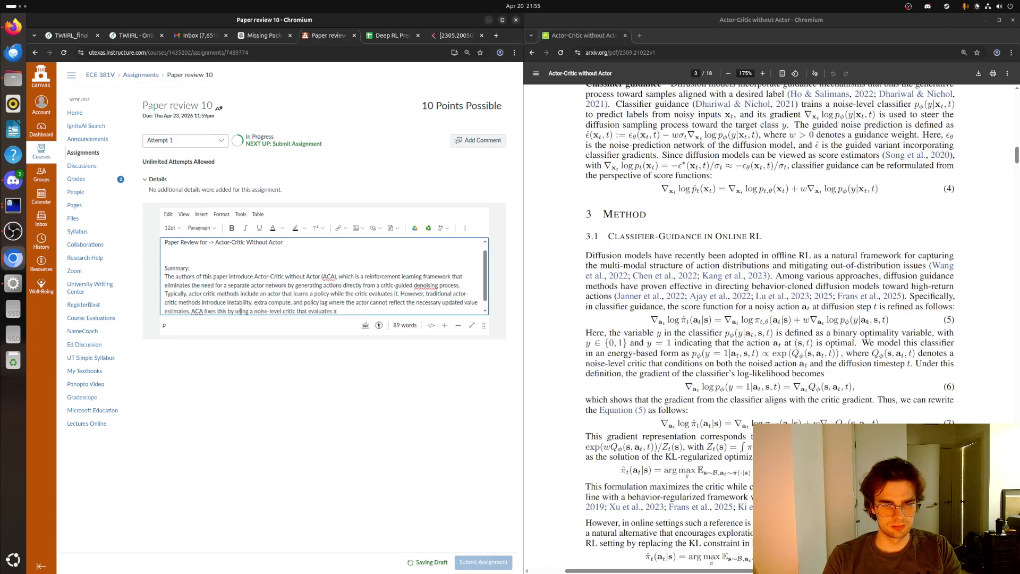
{"action": "type", "text": "actions at"}
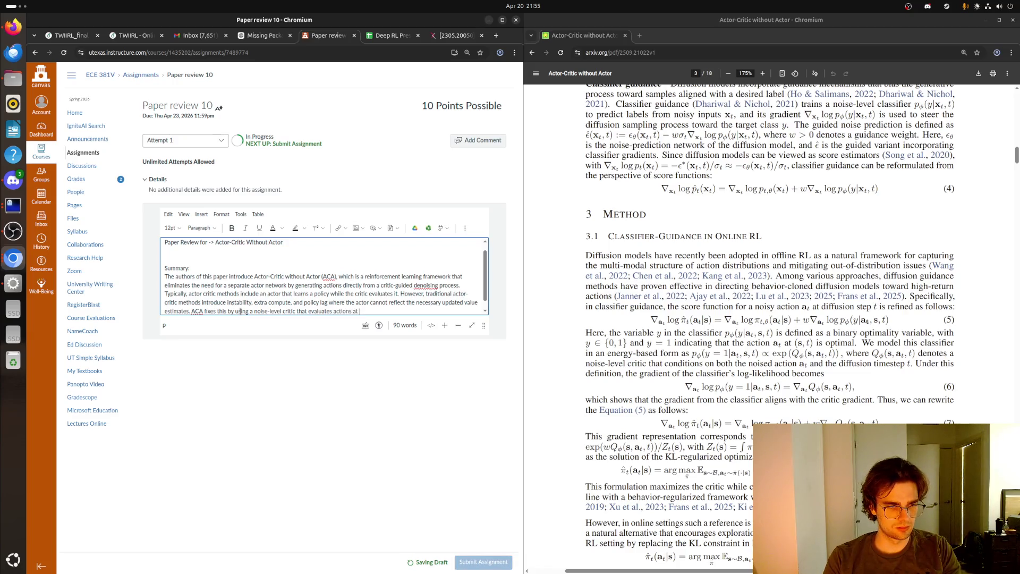
{"action": "type", "text": " different no"}
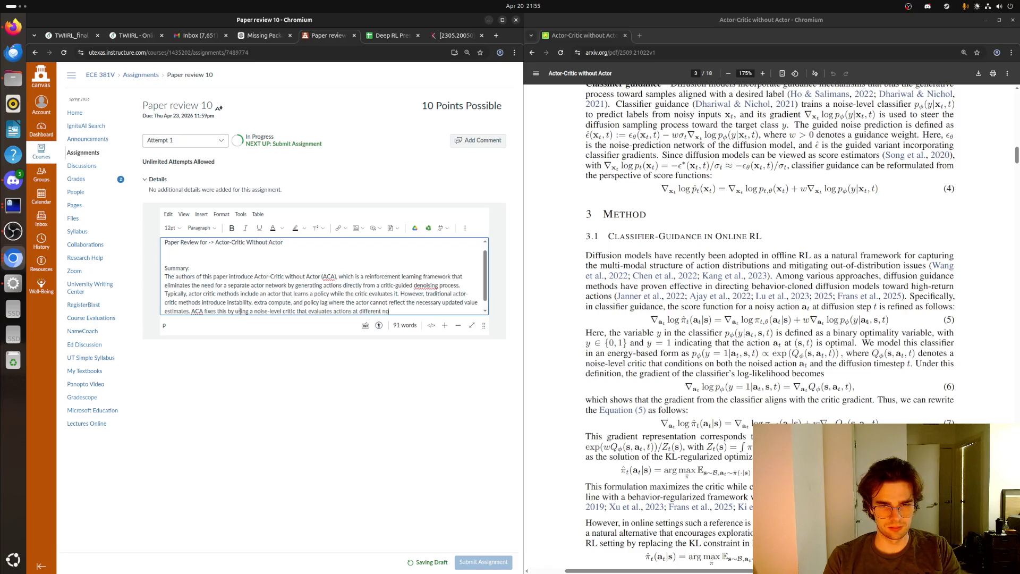
{"action": "type", "text": "ise scalse"}
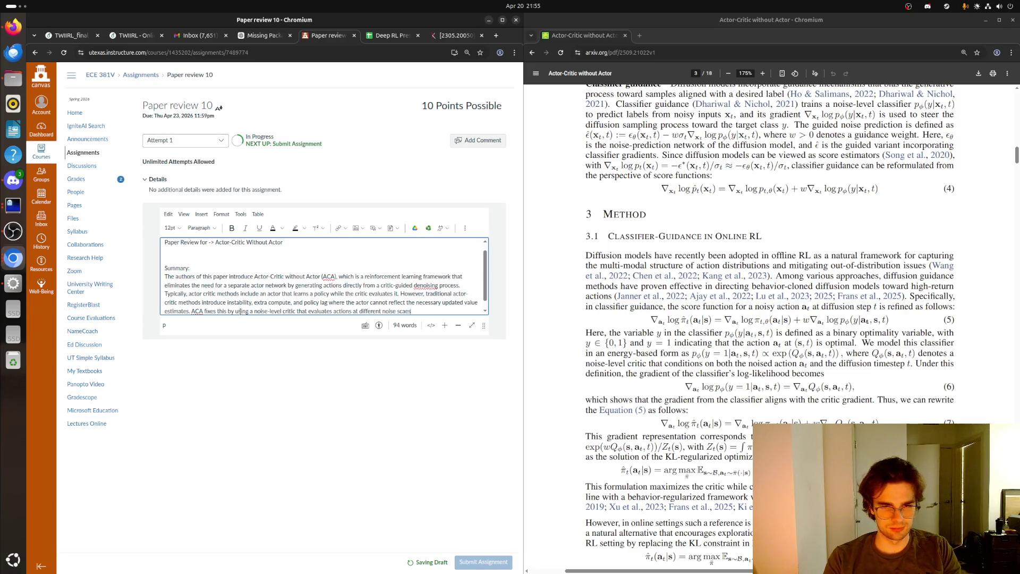
{"action": "type", "text": "s"}
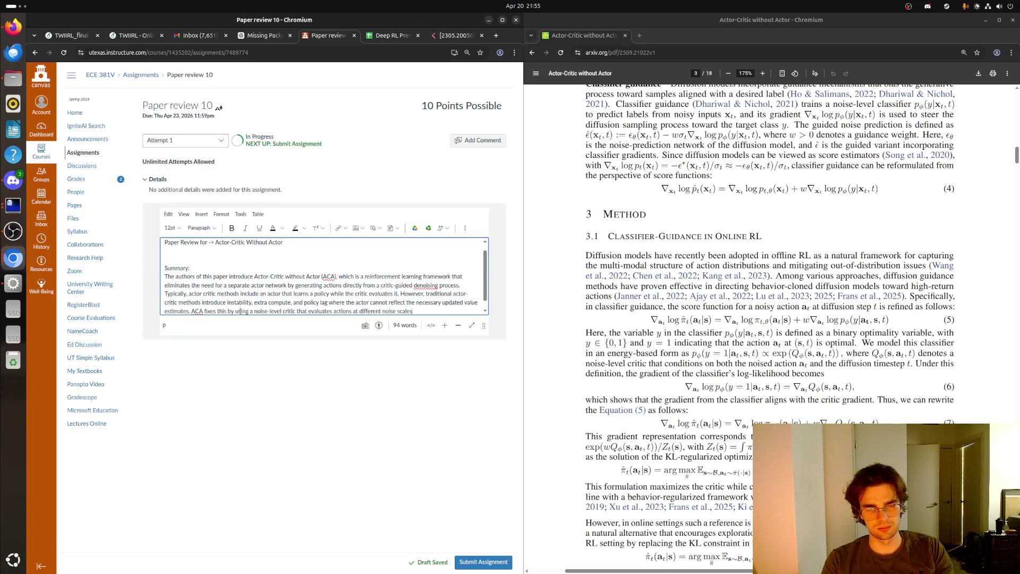
- Add that it guides the iterative refinement process to transform random noise into higher value actions
{"action": "type", "text": " and guid"}
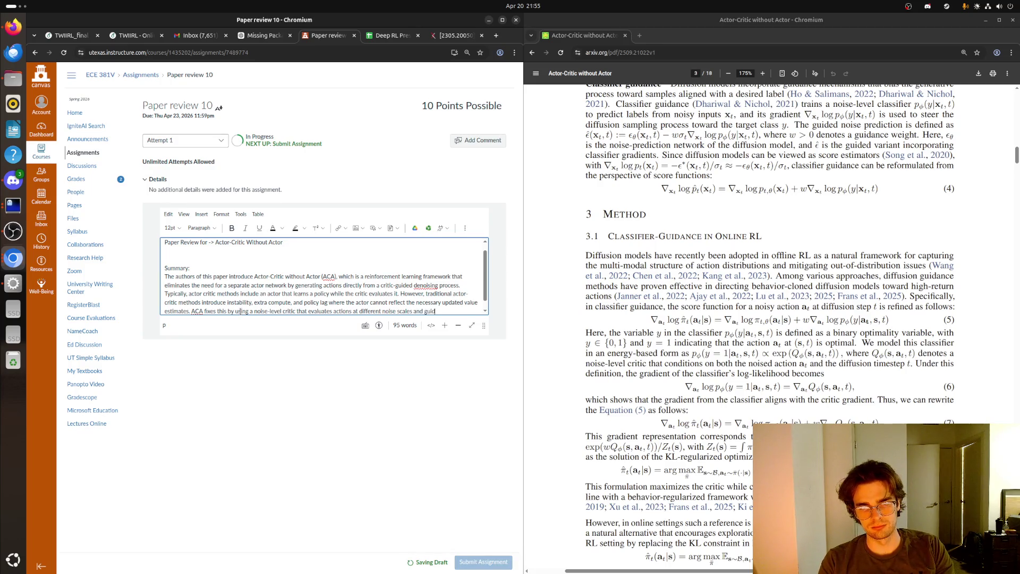
{"action": "type", "text": "es the iterative fe"}
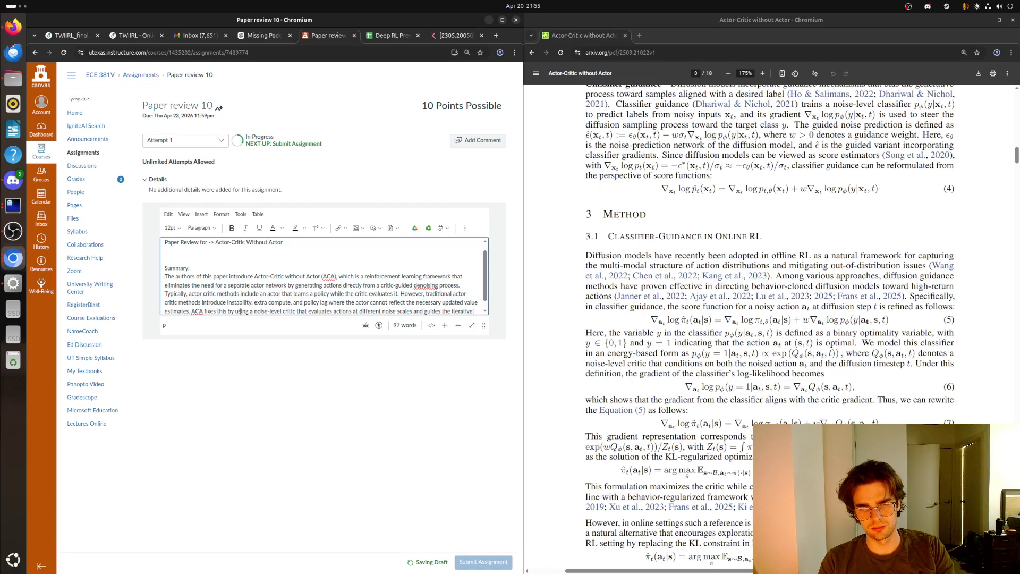
{"action": "key", "text": "BackSpace"}
{"action": "key", "text": "BackSpace"}
{"action": "key", "text": "BackSpace"}
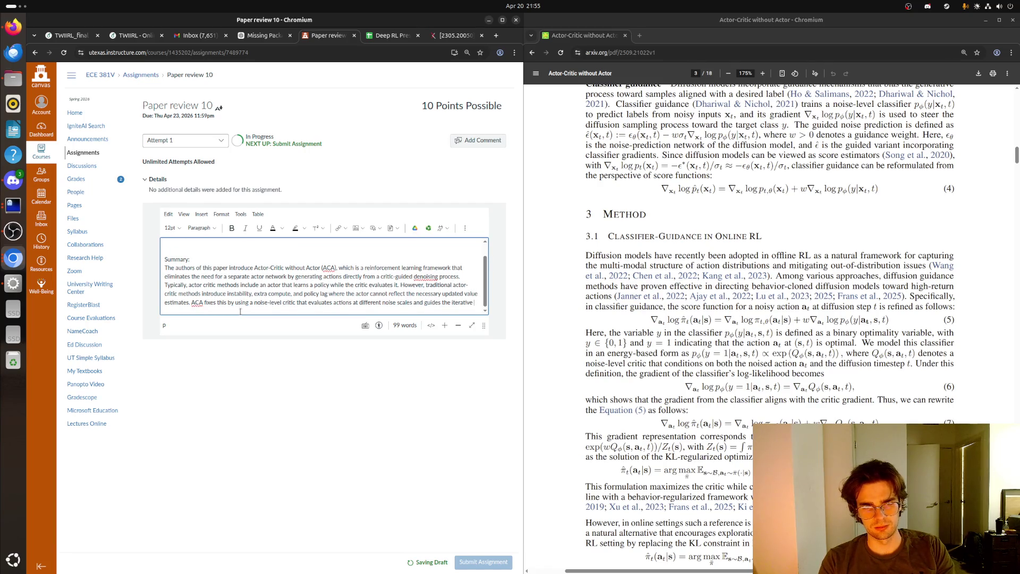
{"action": "type", "text": "refinement process"}
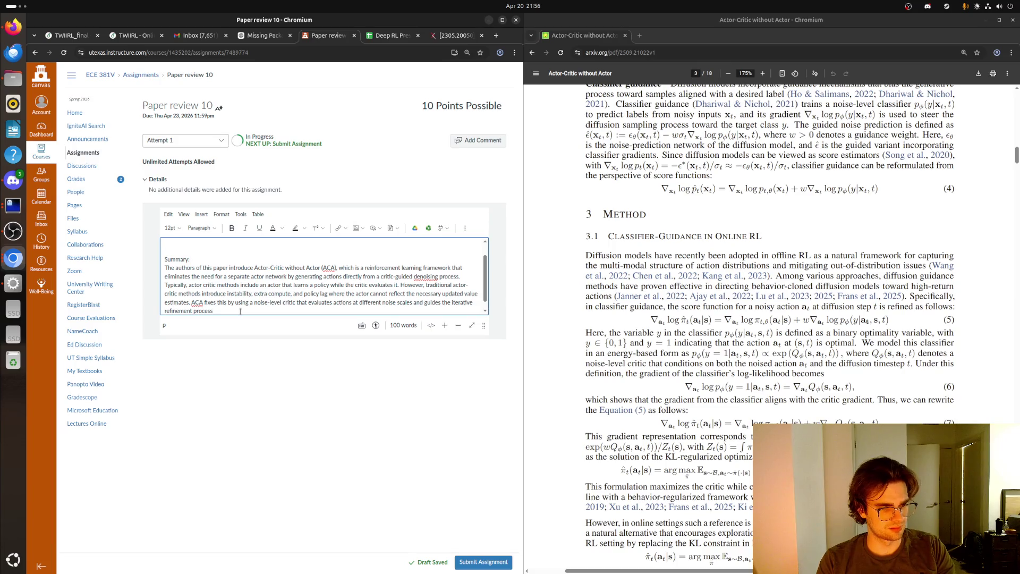
{"action": "type", "text": " to transform"}
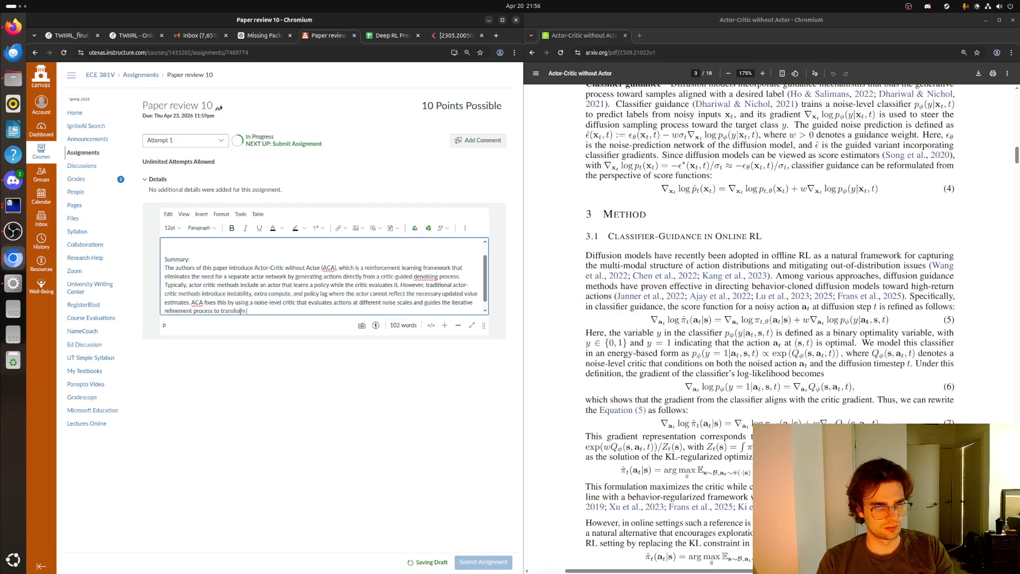
{"action": "type", "text": " random noise "}
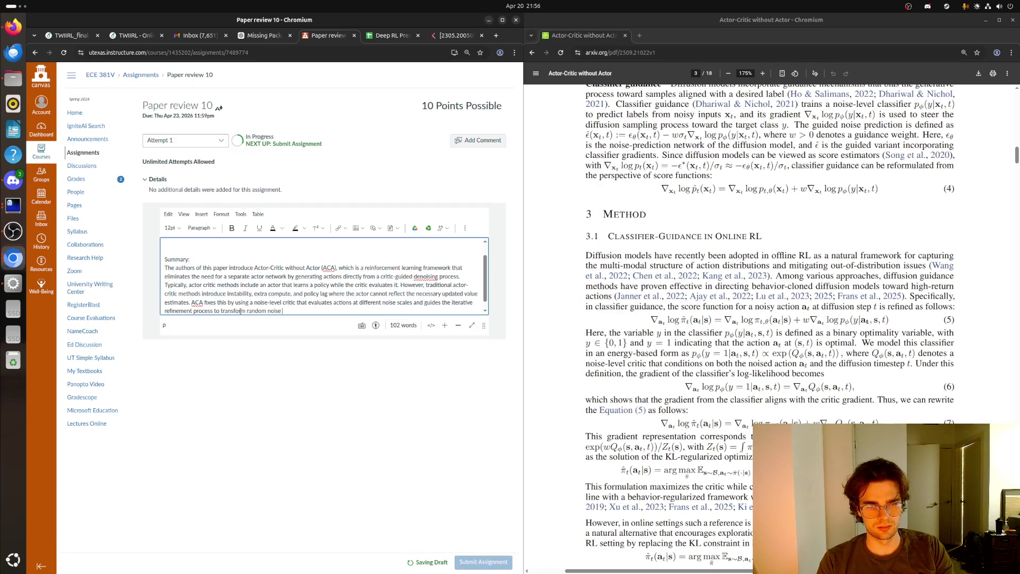
{"action": "type", "text": "into higher value "}
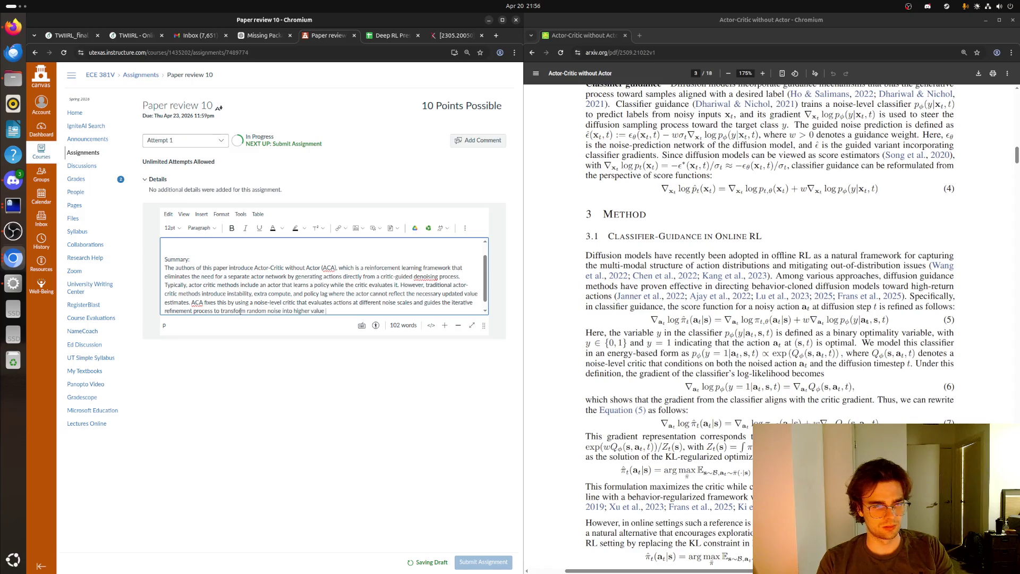
{"action": "type", "text": "actions."}
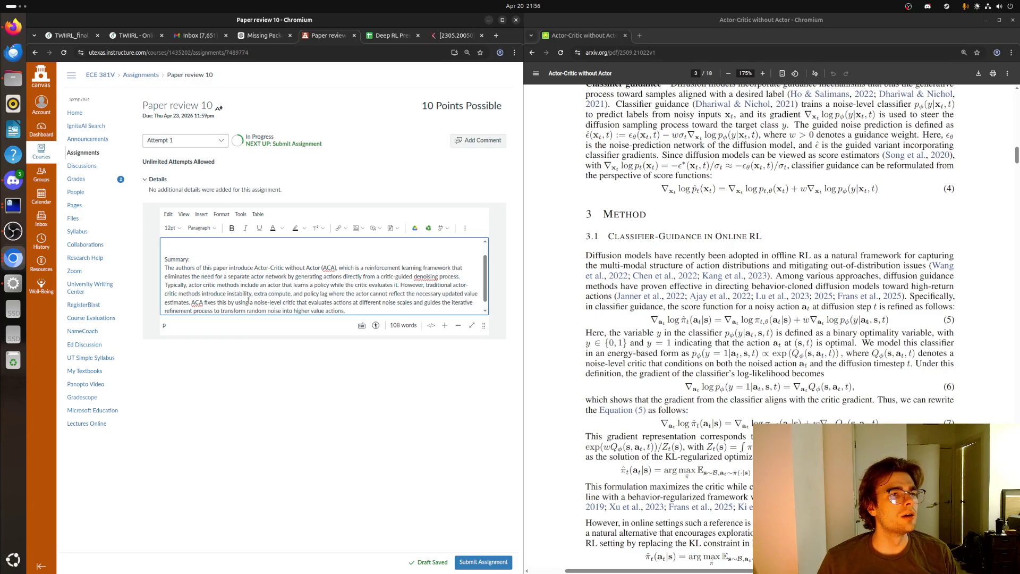
{"action": "left_click", "coordinate": [249, 302]}
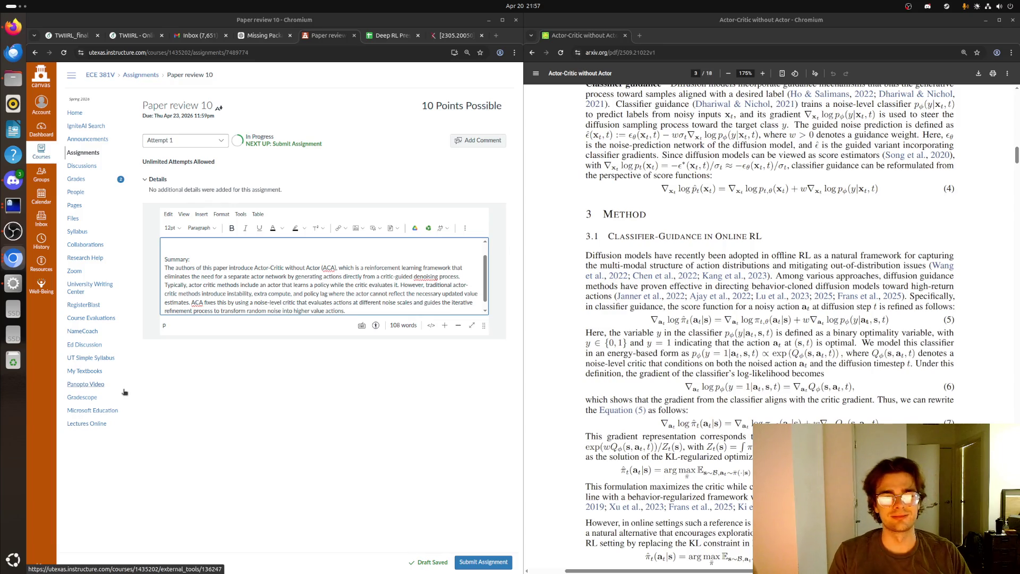
- Start a new line after 'higher value actions.' at the end of the summary
{"action": "left_click", "coordinate": [377, 308]}
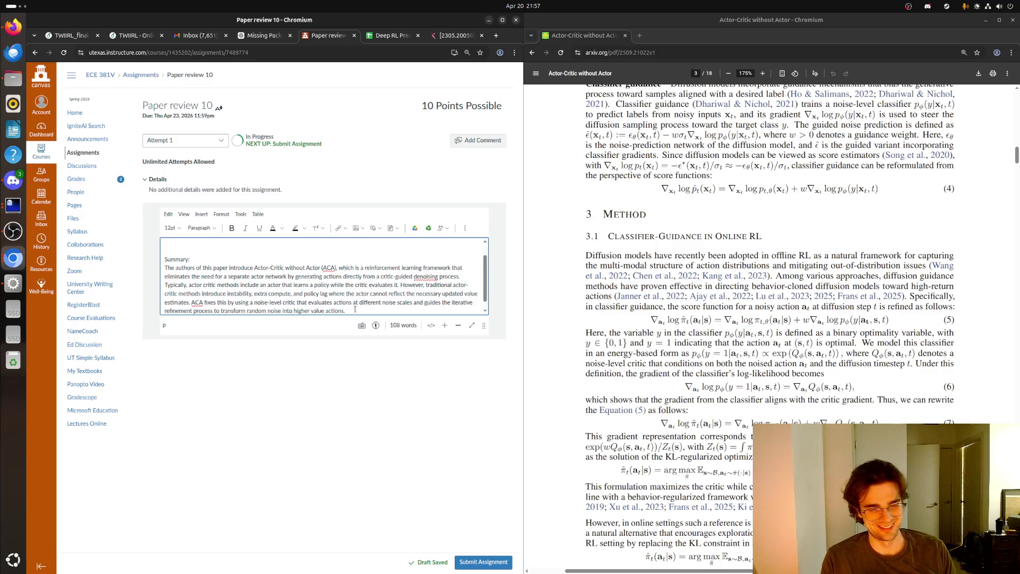
{"action": "key", "text": "Return"}
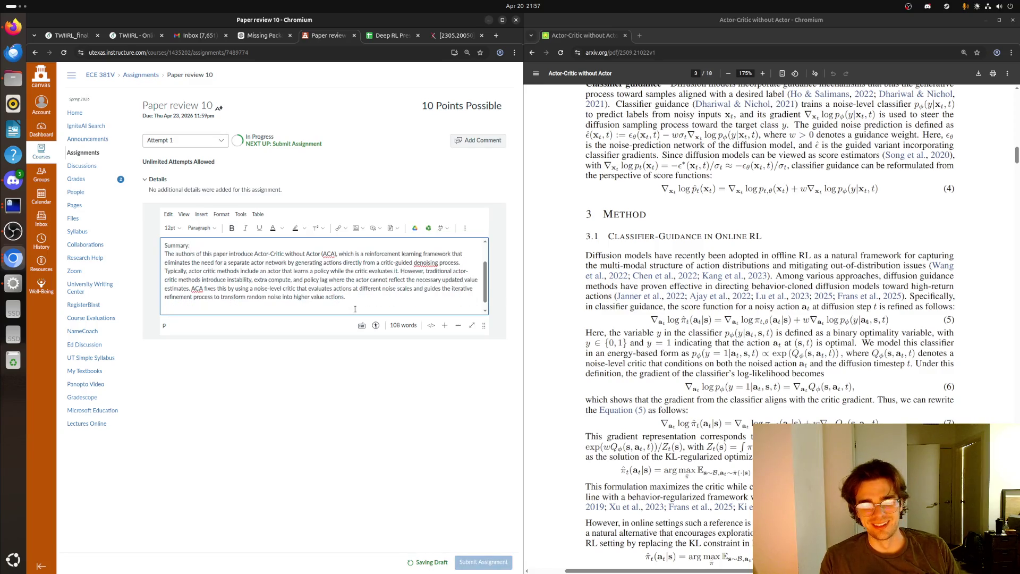
{"action": "key", "text": "BackSpace"}
{"action": "key", "text": "Return"}
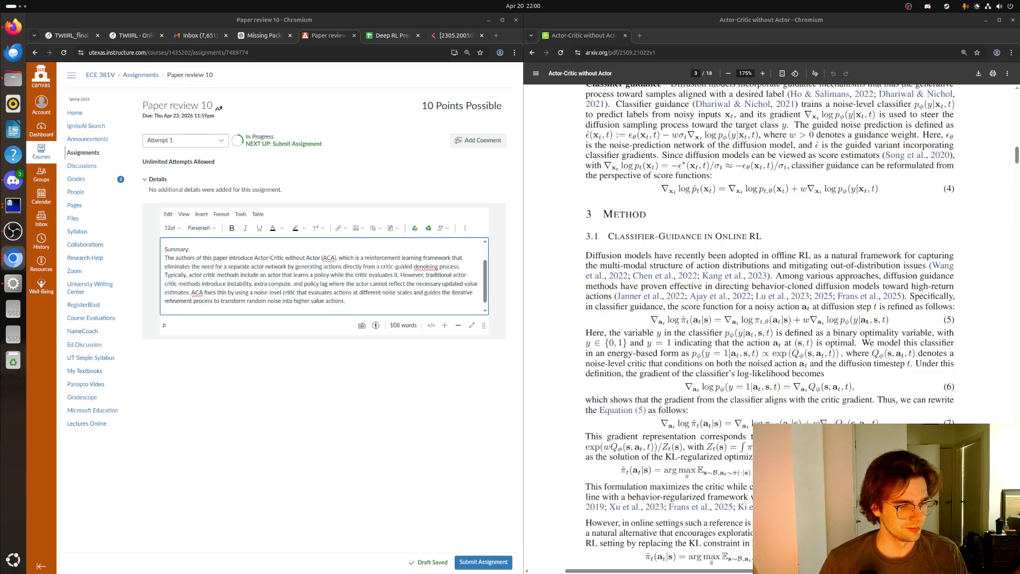
{"action": "left_click", "coordinate": [347, 301]}
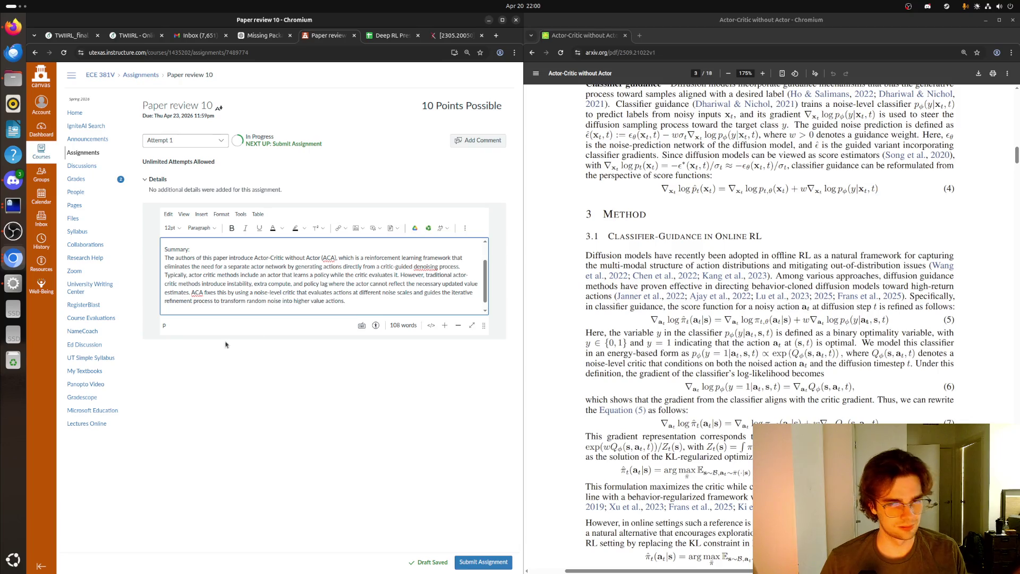
{"action": "type", "text": "Wh"}
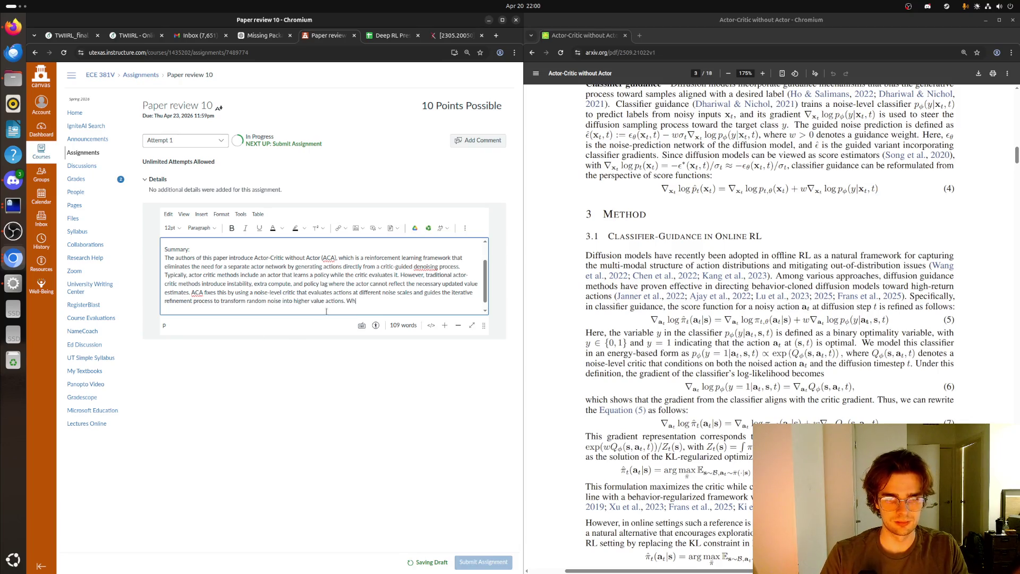
{"action": "type", "text": "at thilows the"}
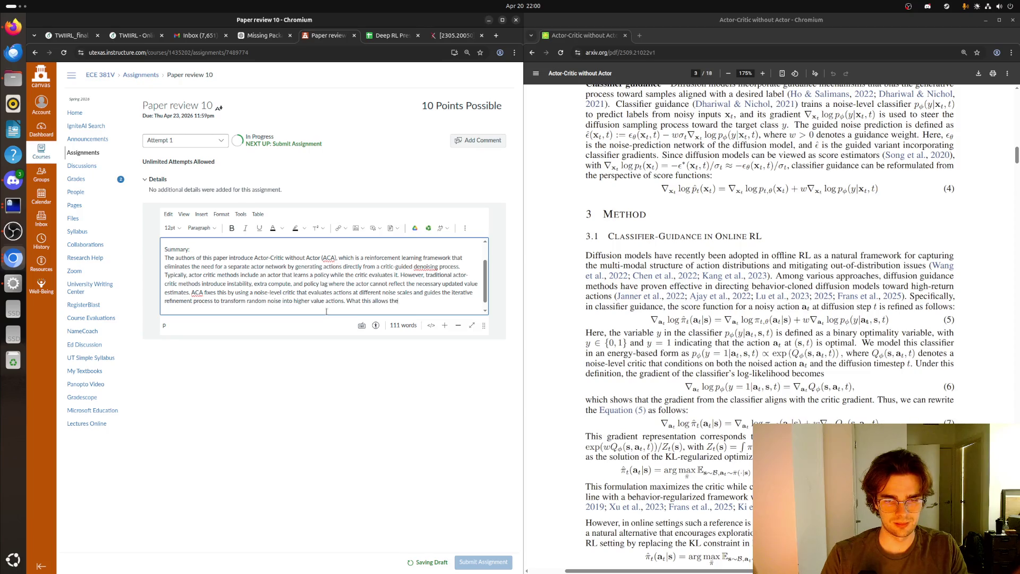
{"action": "type", "text": " authors of the p"}
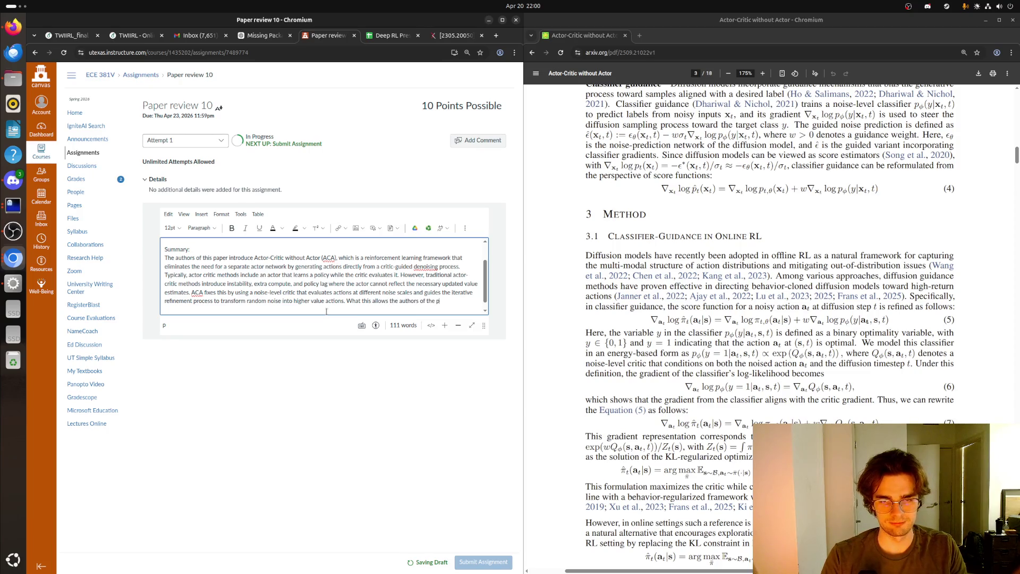
{"action": "key", "text": "BackSpace"}
{"action": "key", "text": "BackSpace"}
{"action": "key", "text": "BackSpace"}
{"action": "type", "text": "is rese"}
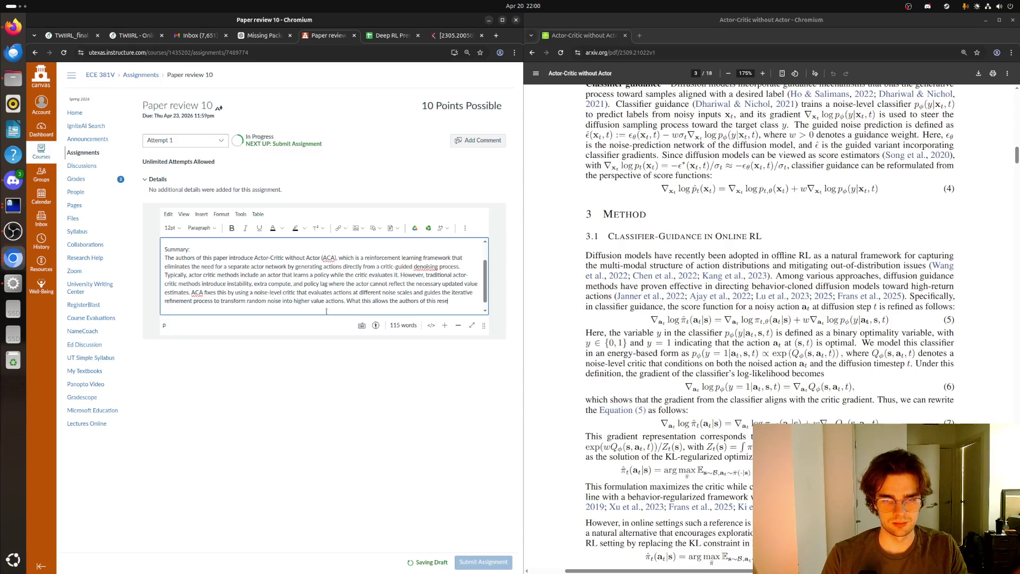
{"action": "type", "text": "archdo is replace"}
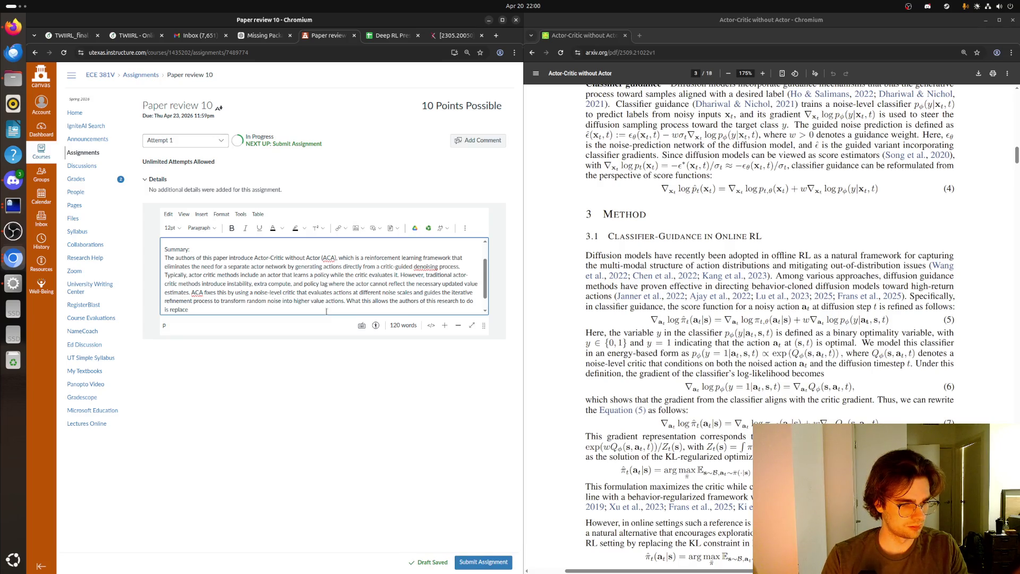
{"action": "type", "text": " policy "}
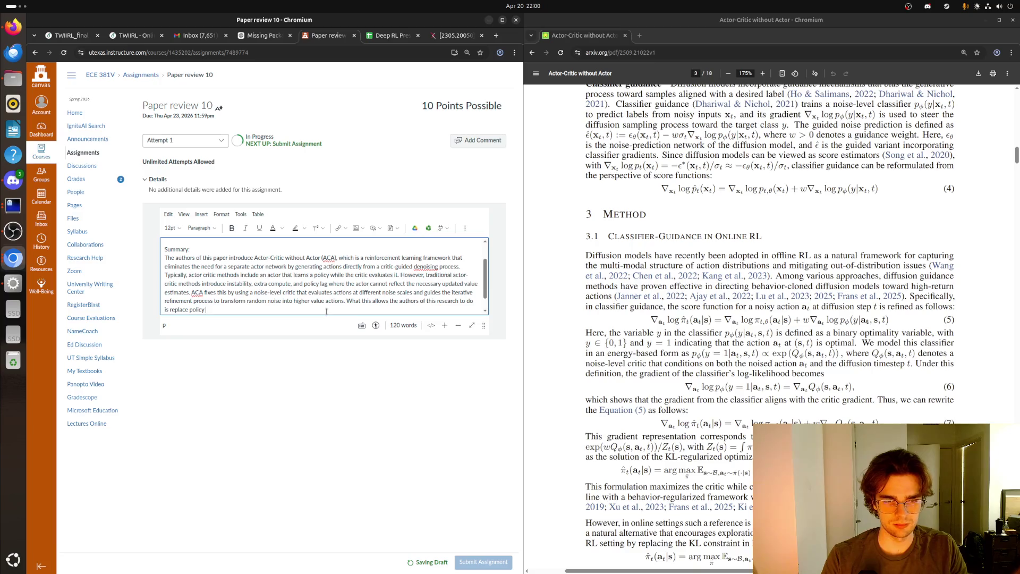
{"action": "type", "text": "optimization wi"}
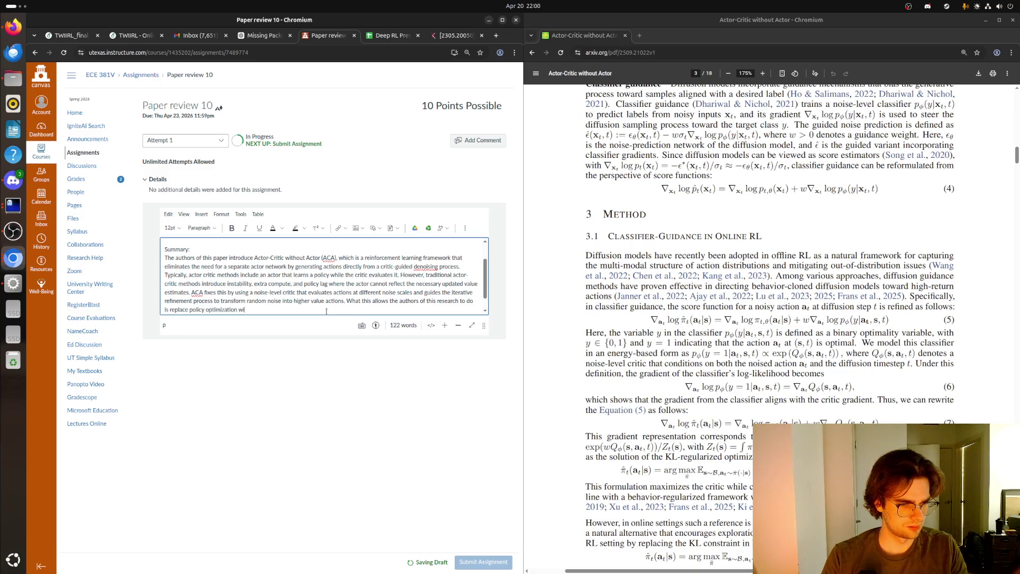
{"action": "type", "text": "th gradient"}
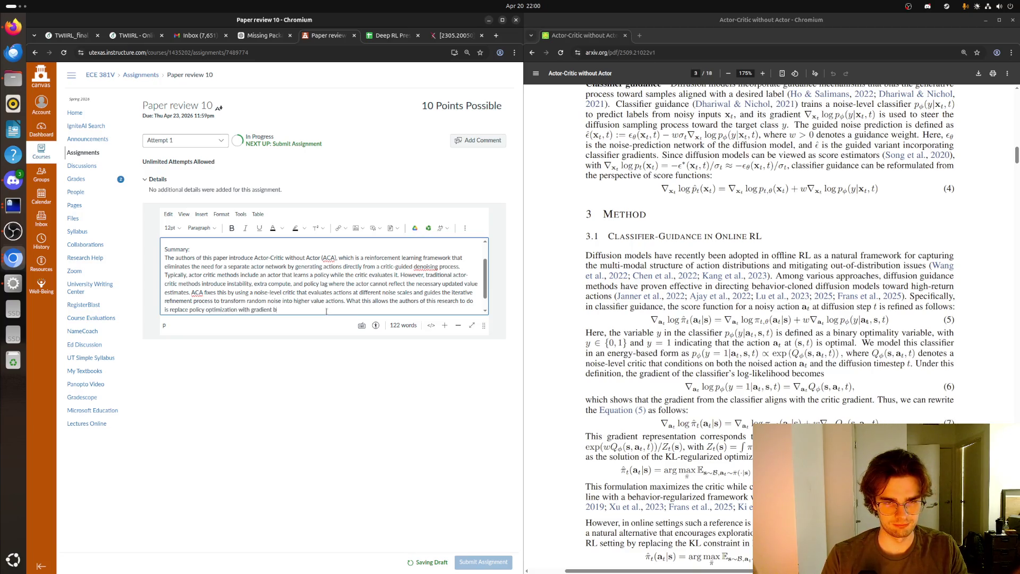
{"action": "type", "text": "based optim"}
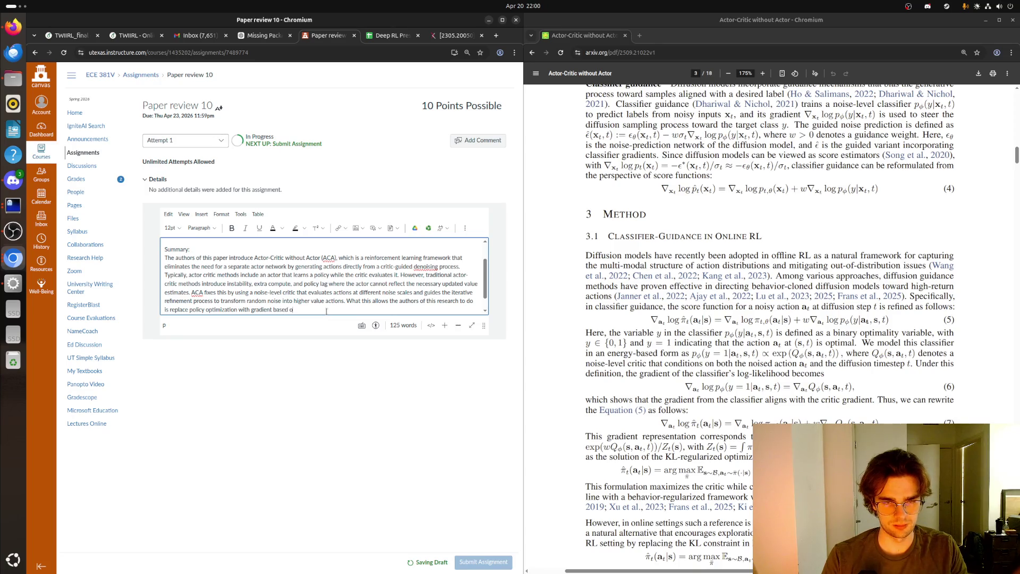
- End the sentence with 'action generation, which allows behavior to be tightly aligned with the critic at all times.' and add a new line
{"action": "key", "text": "BackSpace"}
{"action": "key", "text": "BackSpace"}
{"action": "key", "text": "BackSpace"}
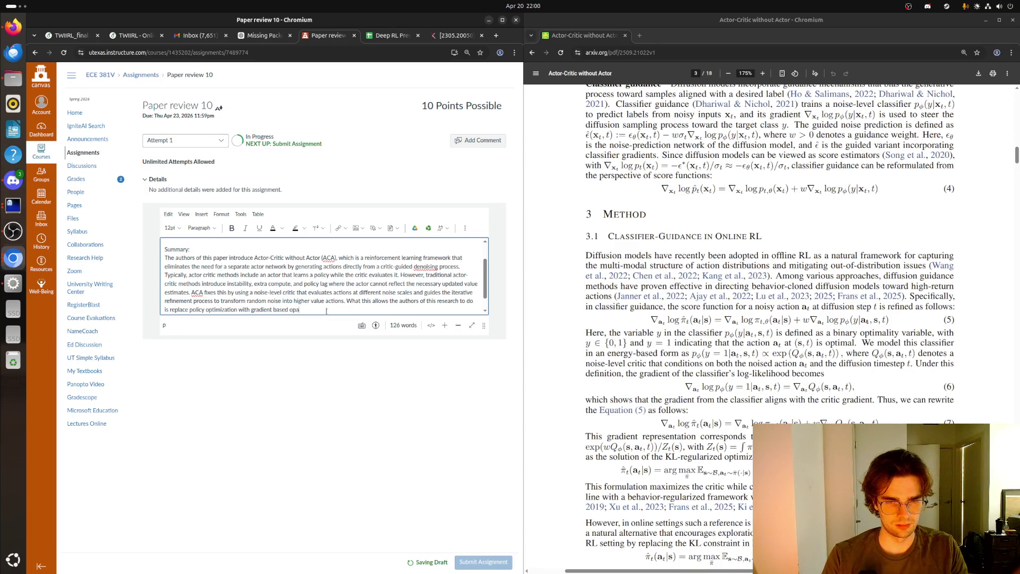
{"action": "key", "text": "BackSpace"}
{"action": "key", "text": "BackSpace"}
{"action": "key", "text": "BackSpace"}
{"action": "type", "text": "action genera"}
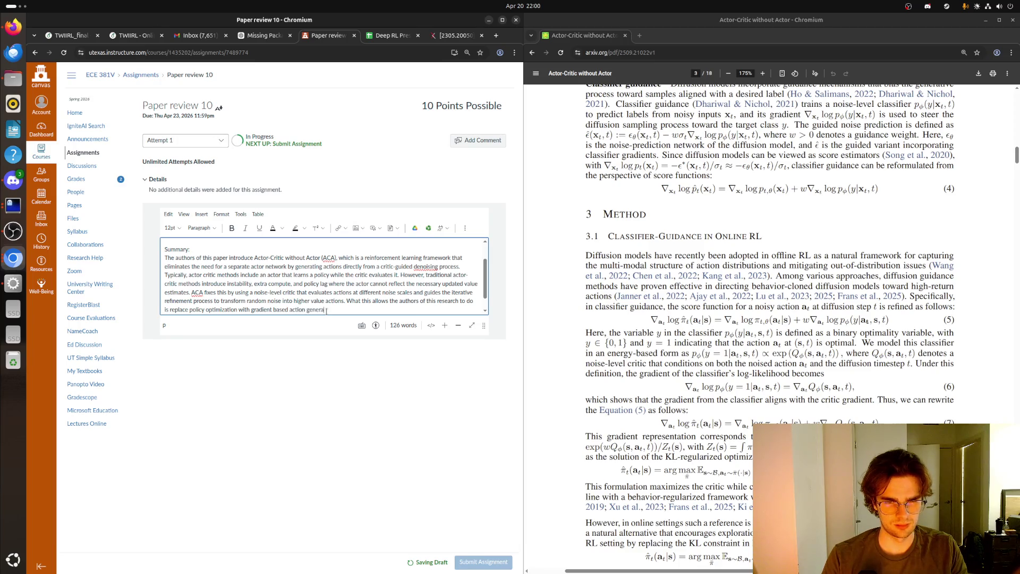
{"action": "type", "text": "tion, wh"}
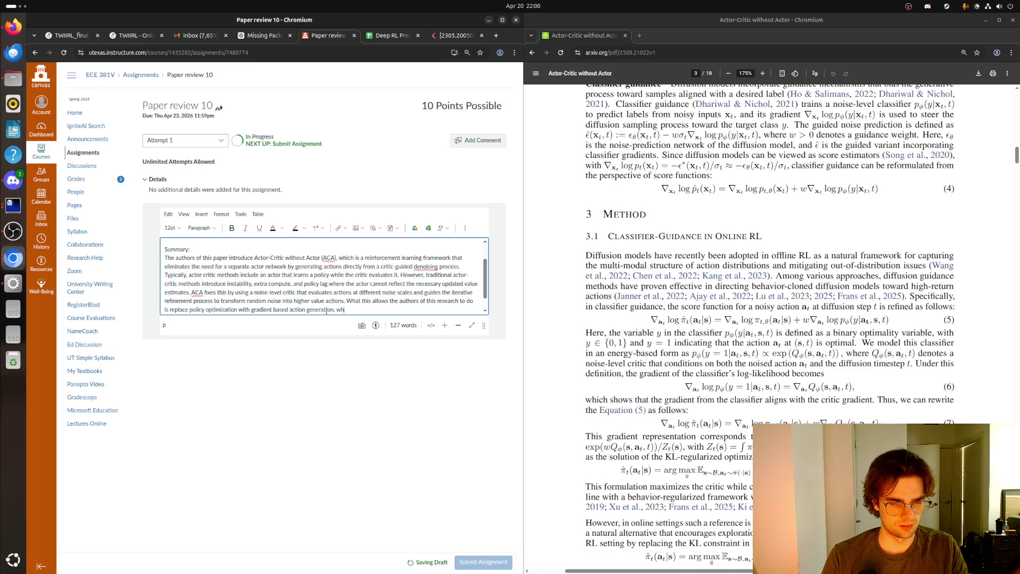
{"action": "type", "text": "ich a"}
{"action": "key", "text": "BackSpace"}
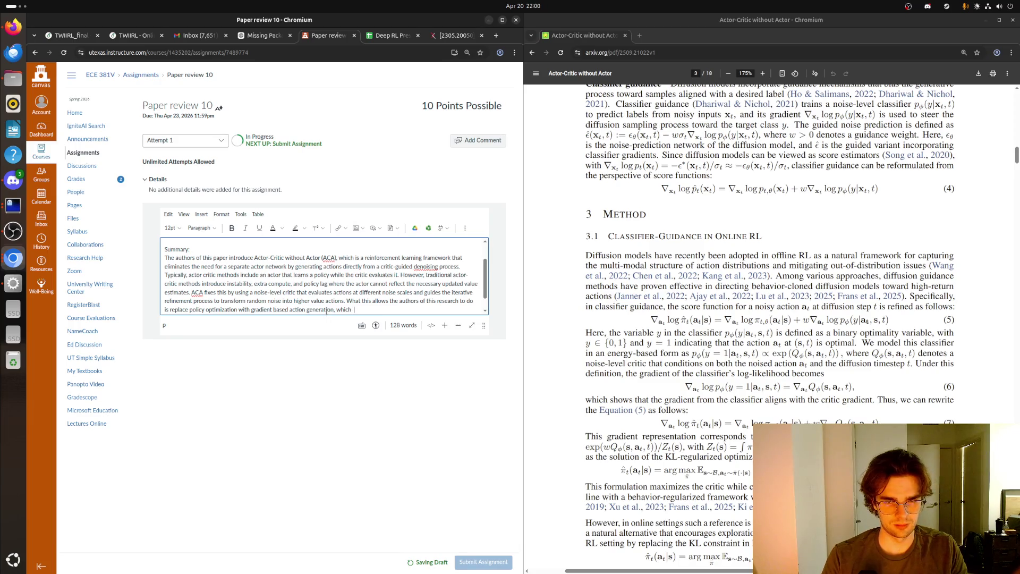
{"action": "type", "text": "allows "}
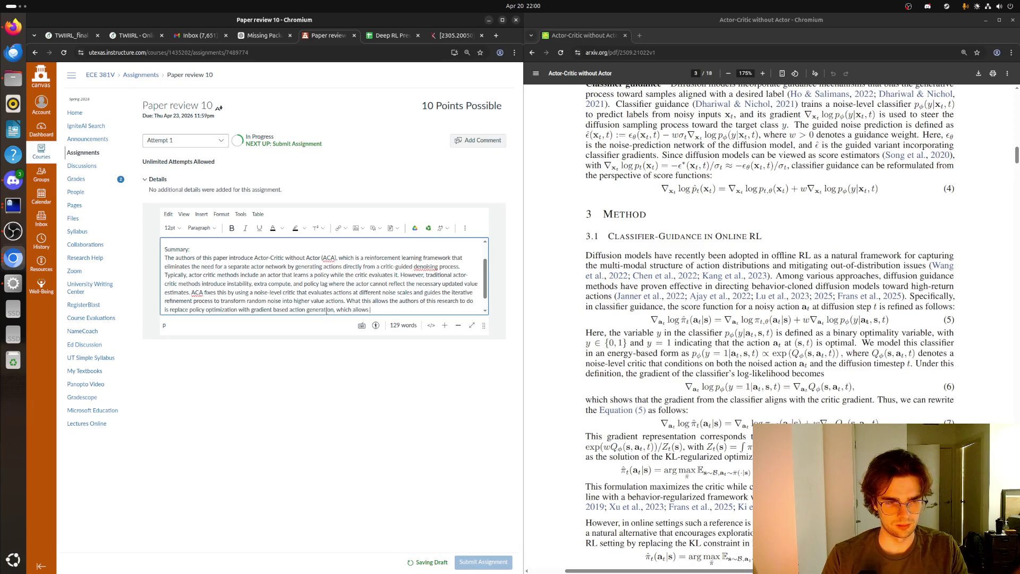
{"action": "type", "text": "behavior to"}
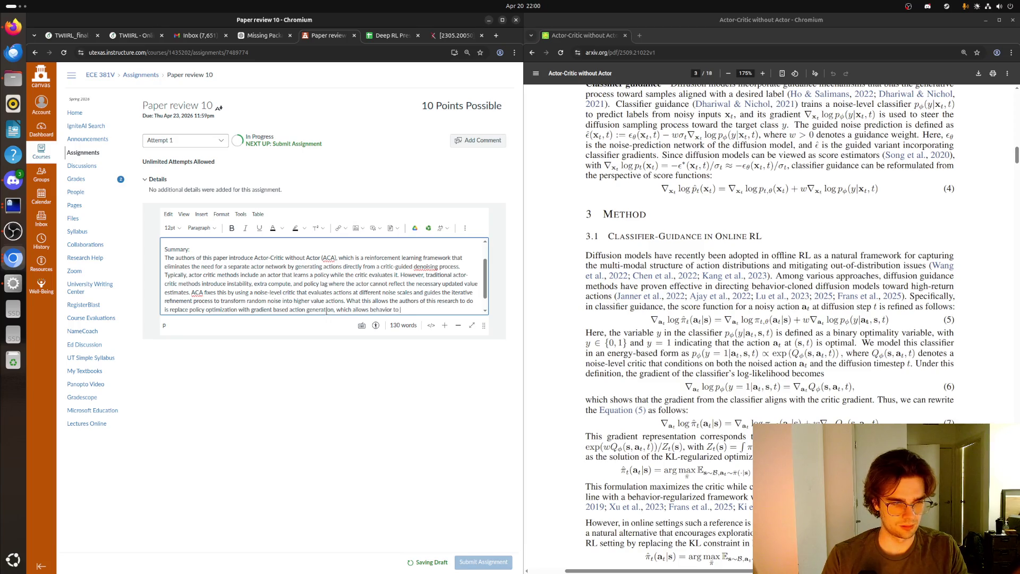
{"action": "type", "text": " be tightly"}
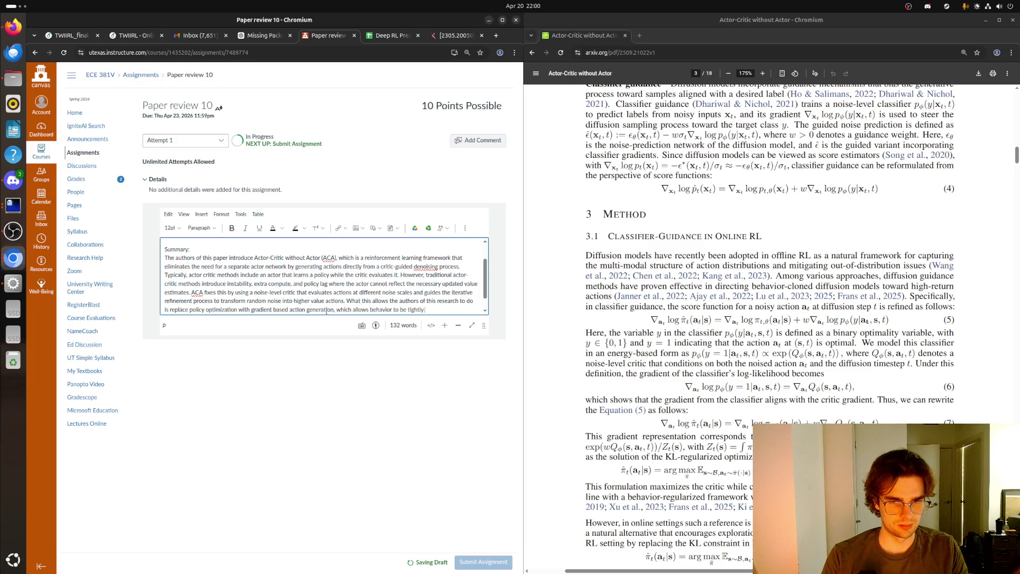
{"action": "type", "text": " aligned with the cr"}
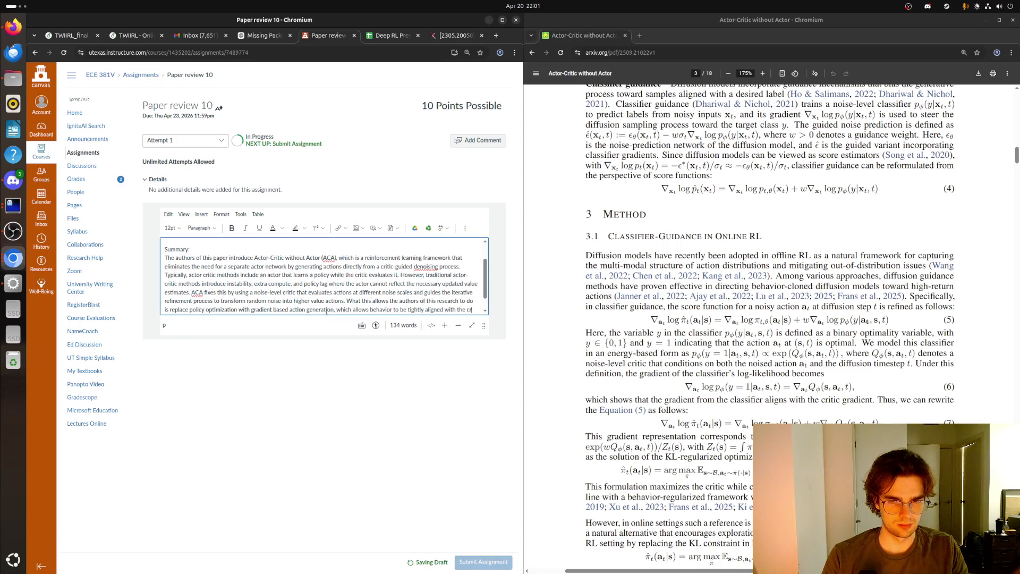
{"action": "type", "text": "itic at all times"}
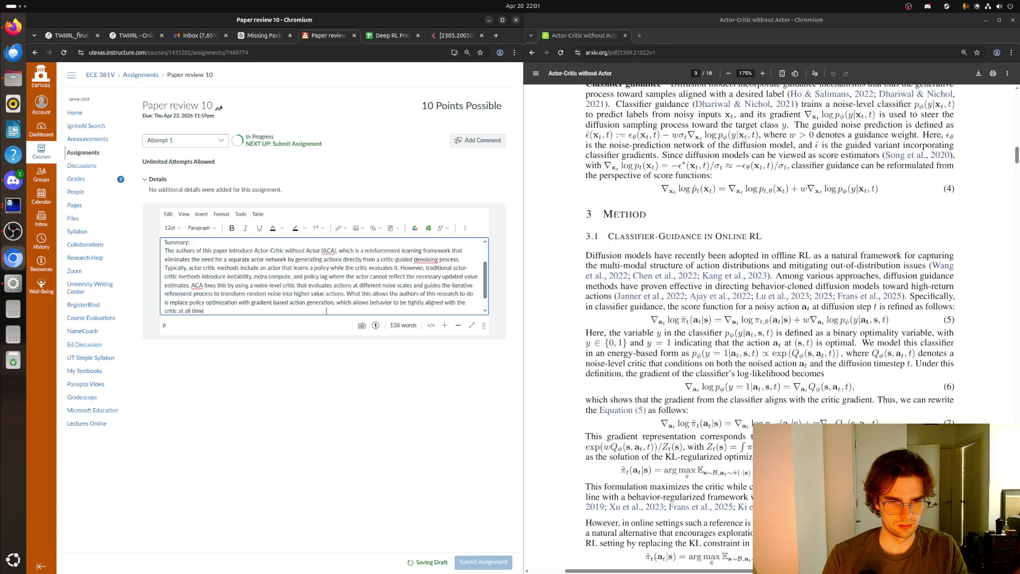
{"action": "type", "text": "."}
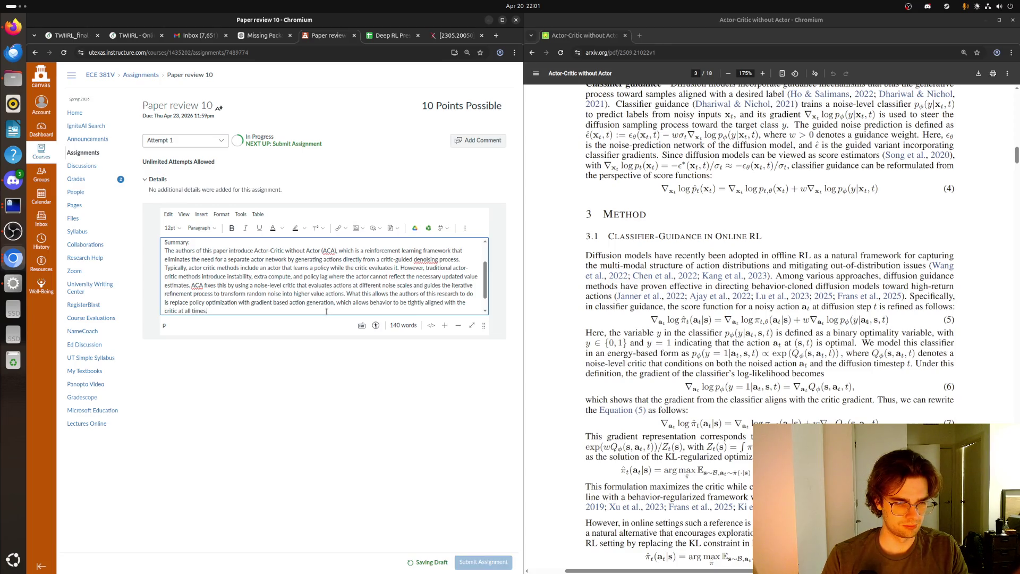
{"action": "key", "text": "Return"}
{"action": "key", "text": "Return"}
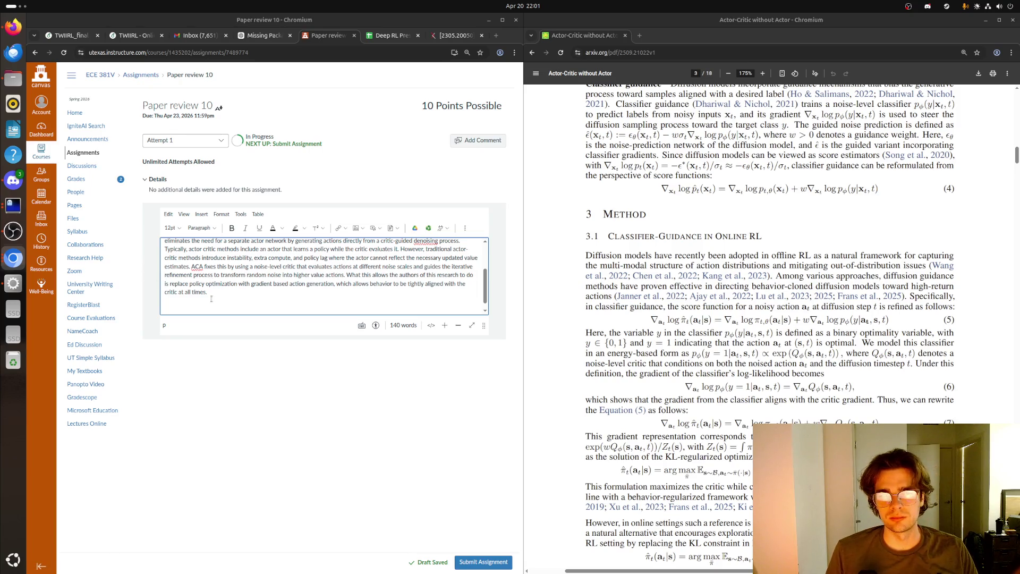
{"action": "left_click", "coordinate": [229, 291]}
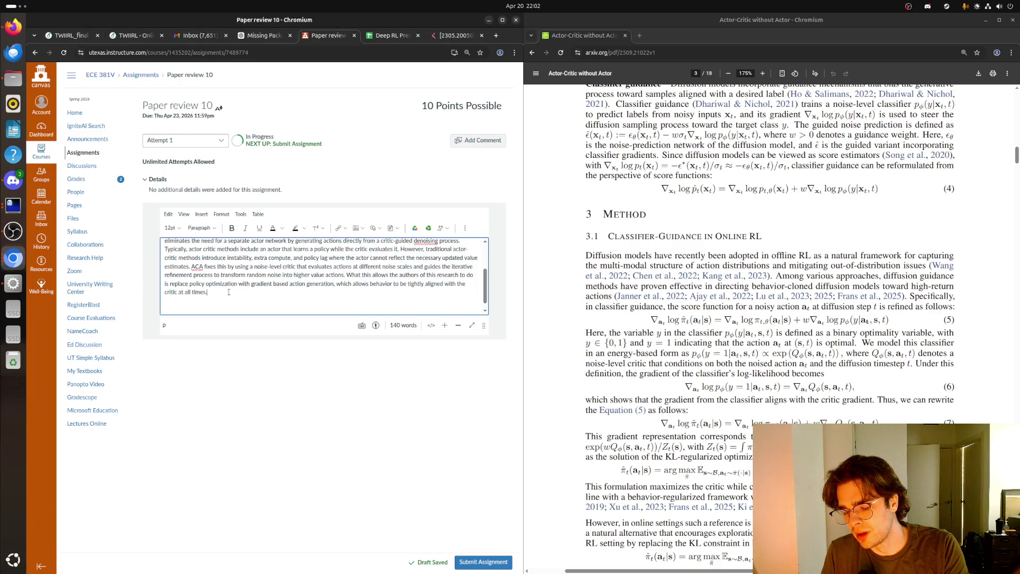
{"action": "scroll", "coordinate": [548, 206], "scroll_direction": "down", "scroll_amount": 8}
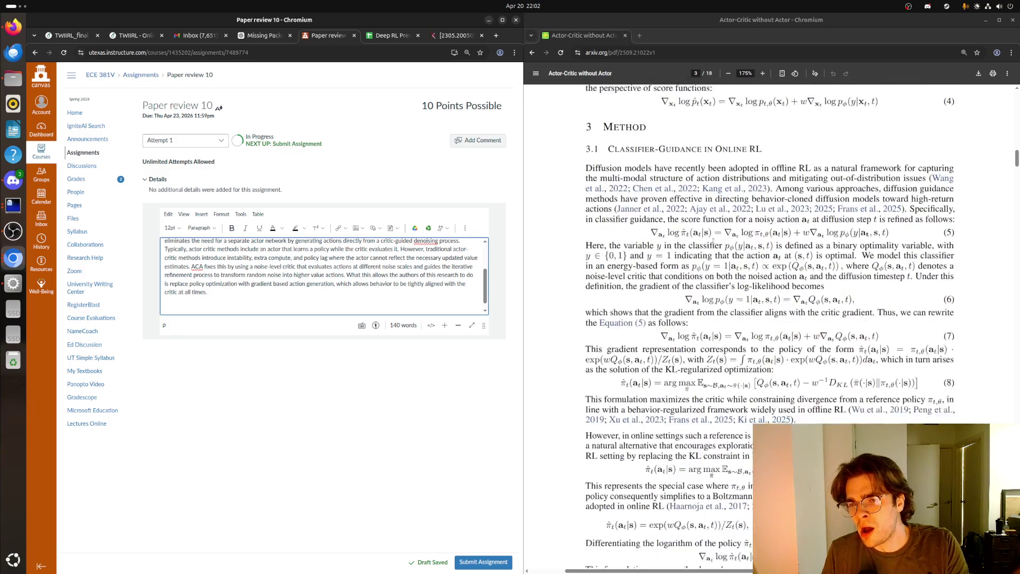
- Scroll the PDF to page 4 (Algorithm 1, Definition 1), then return to the review's end
{"action": "scroll", "coordinate": [700, 250], "scroll_direction": "down", "scroll_amount": 5}
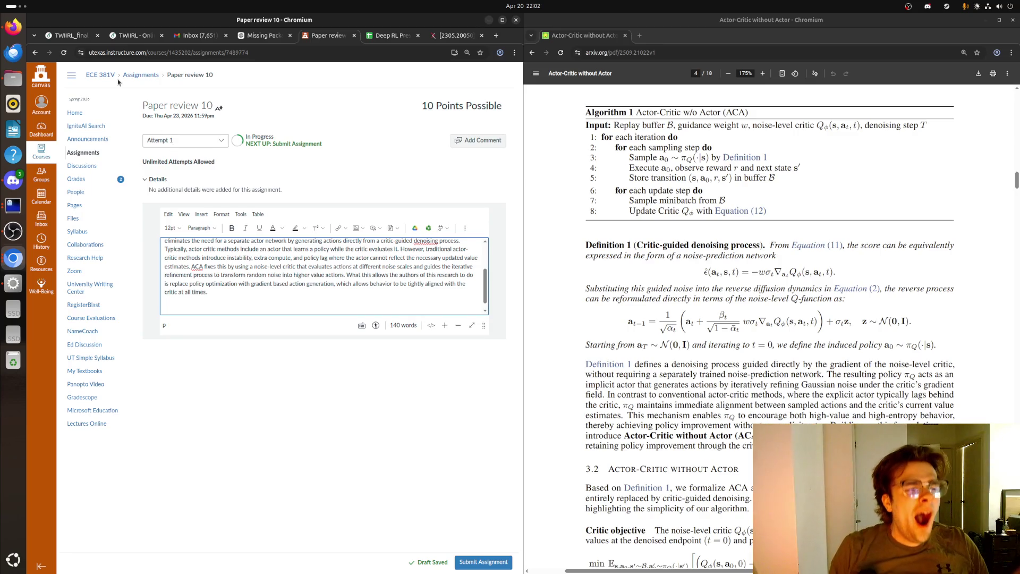
{"action": "key", "text": "super"}
{"action": "key", "text": "super"}
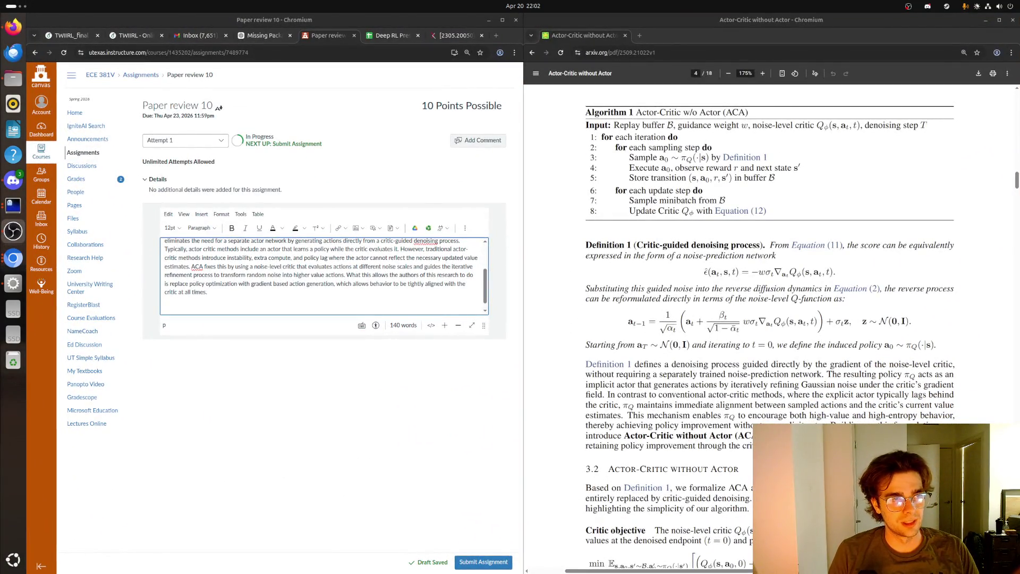
{"action": "left_click", "coordinate": [245, 294]}
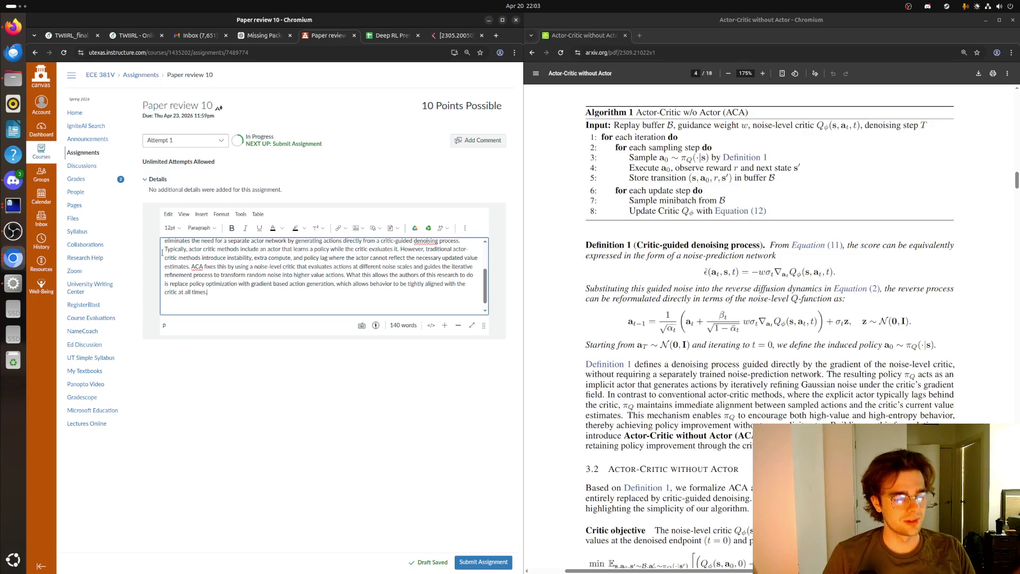
{"action": "key", "text": "alt+Tab"}
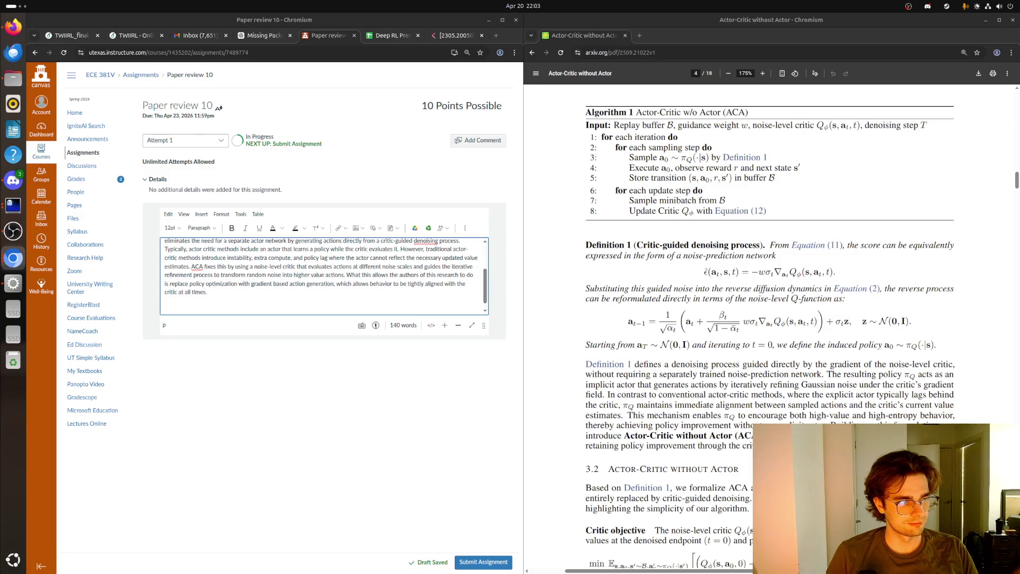
{"action": "key", "text": "alt+Tab"}
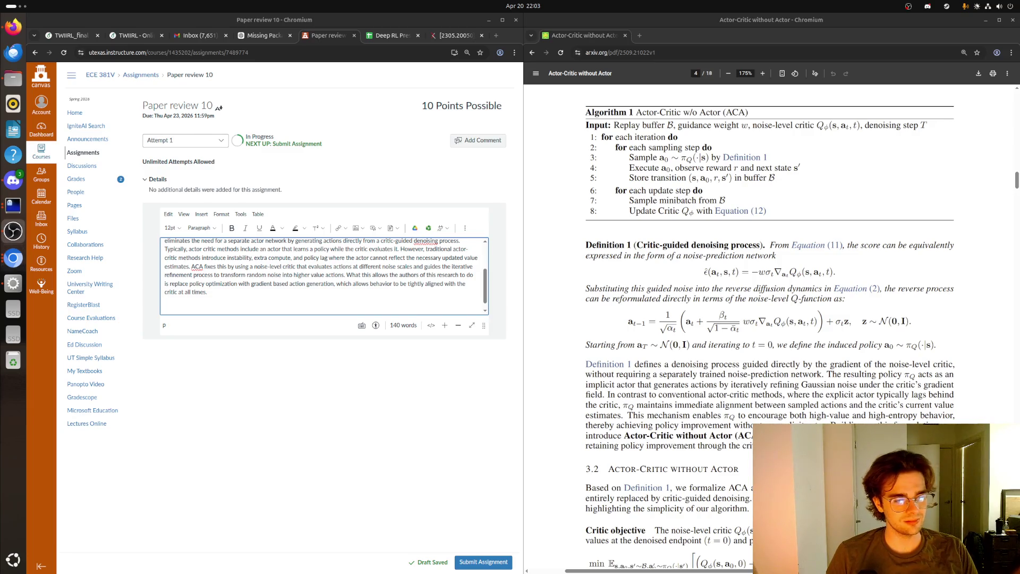
{"action": "left_click", "coordinate": [264, 295]}
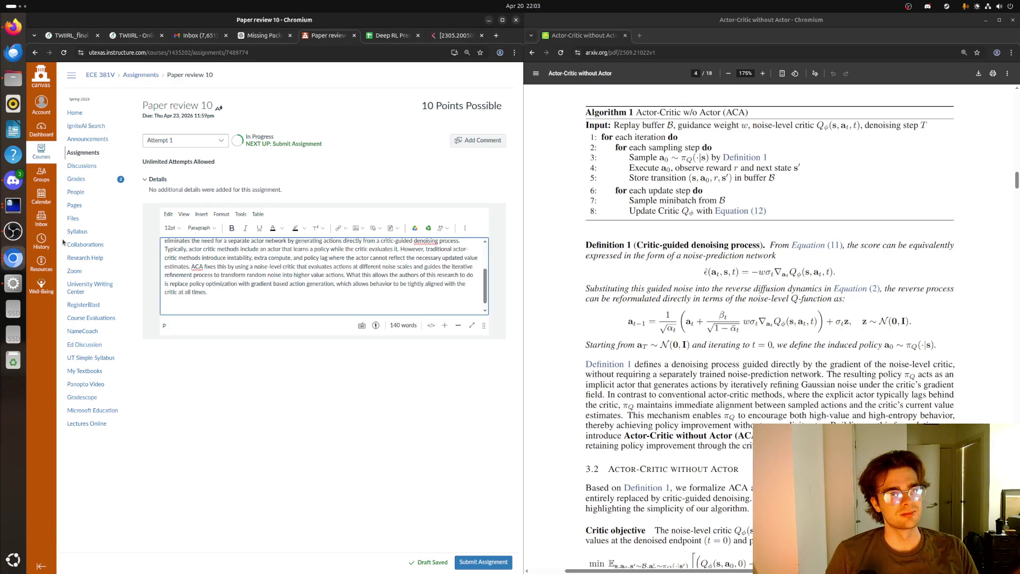
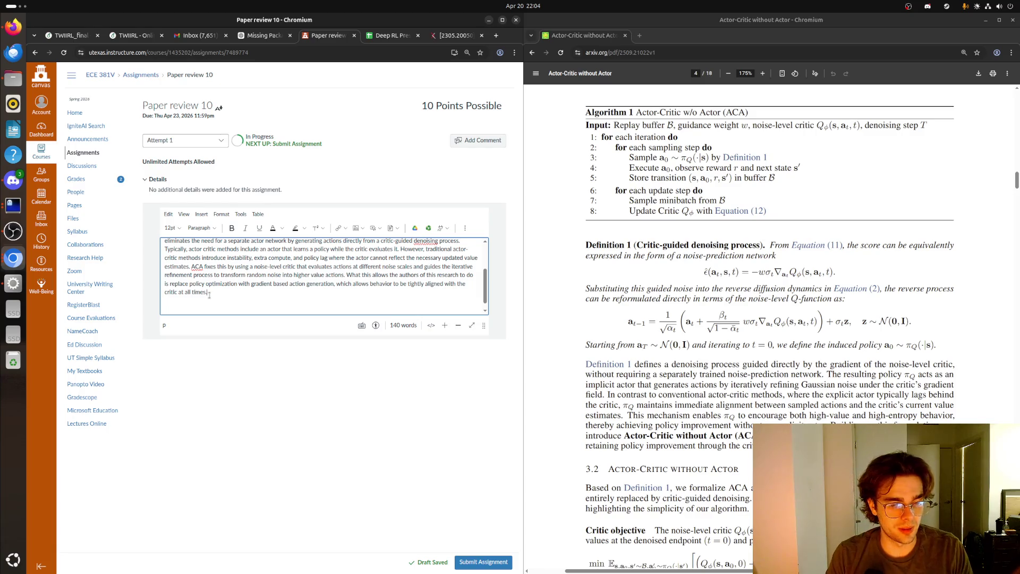
- Put the caret after the summary's last sentence and begin a new paragraph below it
{"action": "key", "text": "alt+Tab"}
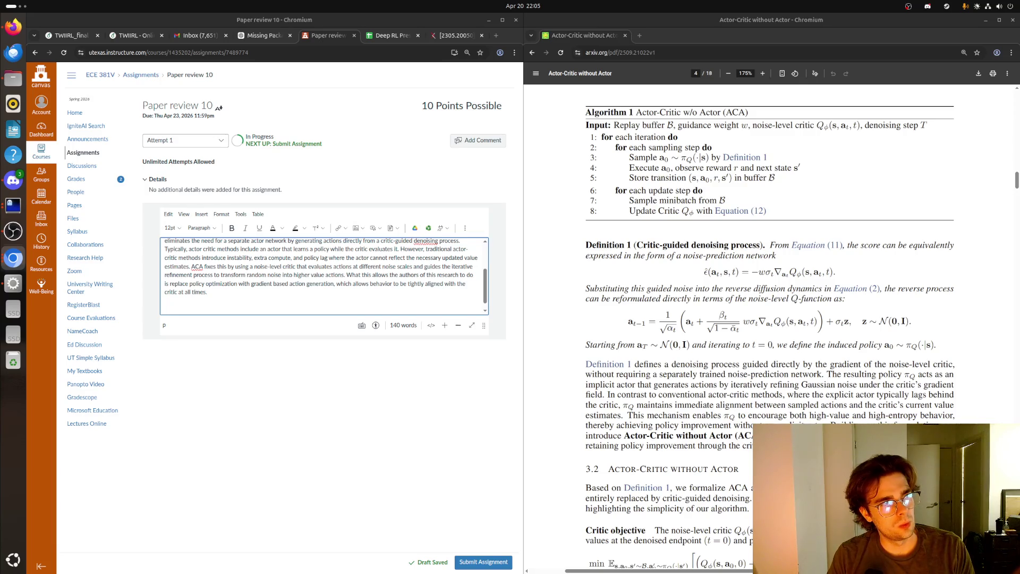
{"action": "left_click", "coordinate": [227, 294]}
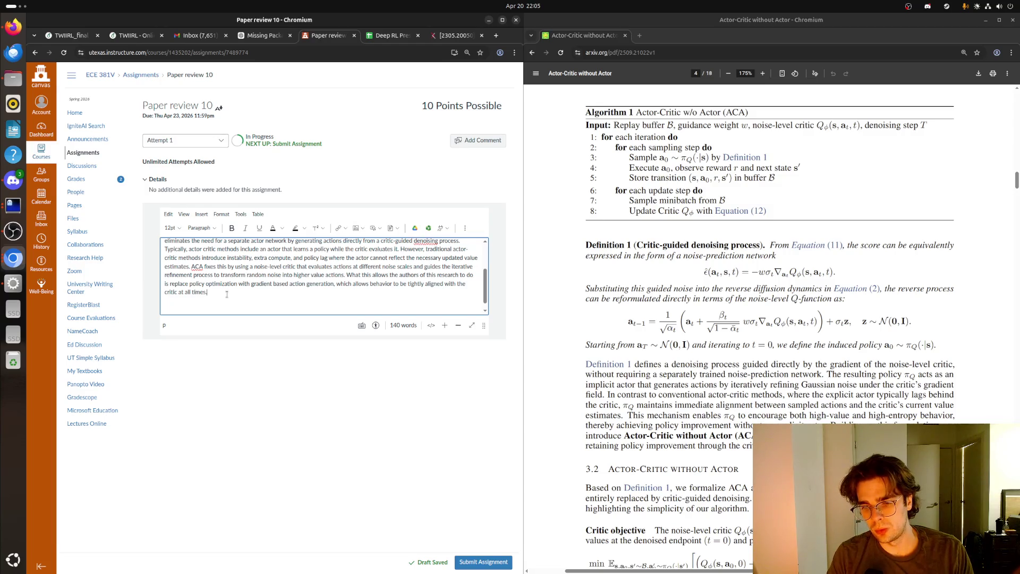
{"action": "scroll", "coordinate": [227, 294], "scroll_direction": "up", "scroll_amount": 5}
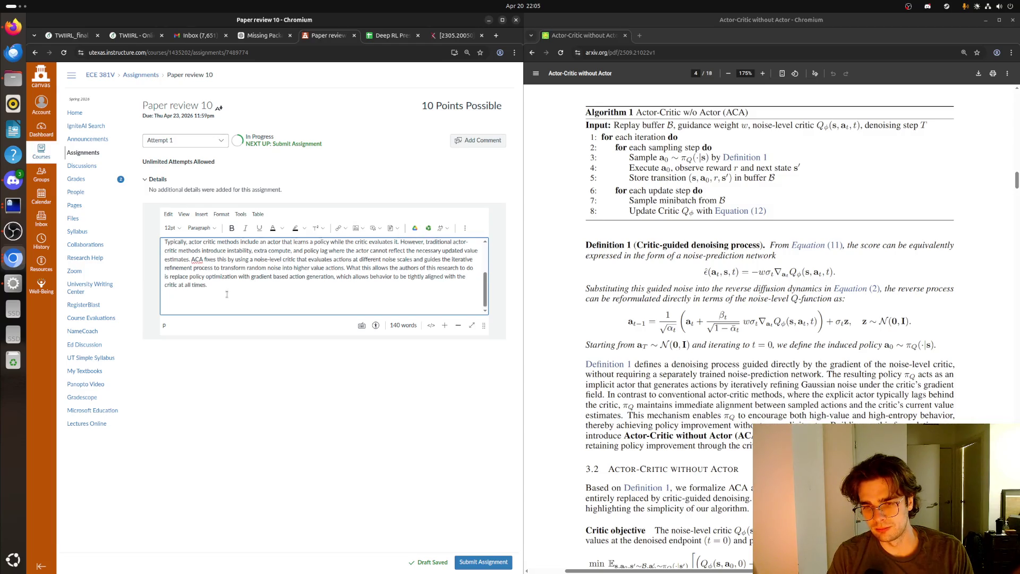
{"action": "scroll", "coordinate": [226, 293], "scroll_direction": "down", "scroll_amount": 2}
{"action": "scroll", "coordinate": [225, 290], "scroll_direction": "down", "scroll_amount": 2}
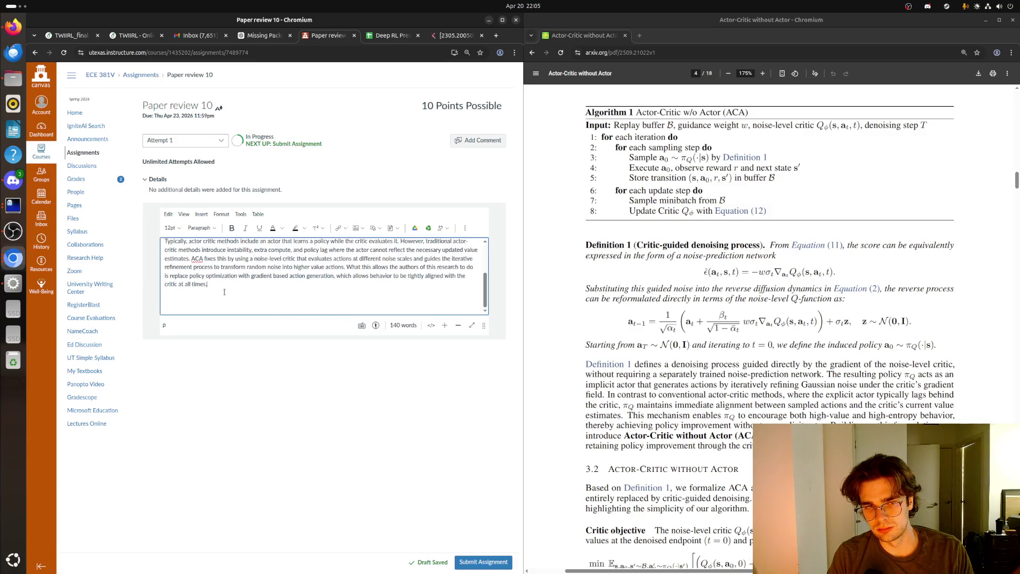
{"action": "scroll", "coordinate": [224, 291], "scroll_direction": "up", "scroll_amount": 2}
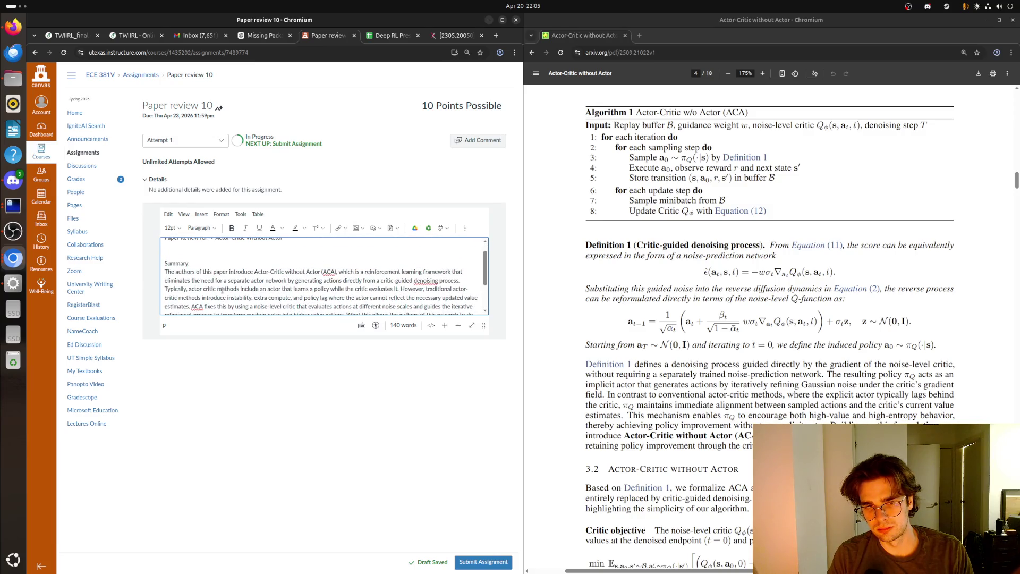
{"action": "scroll", "coordinate": [222, 290], "scroll_direction": "down", "scroll_amount": 2}
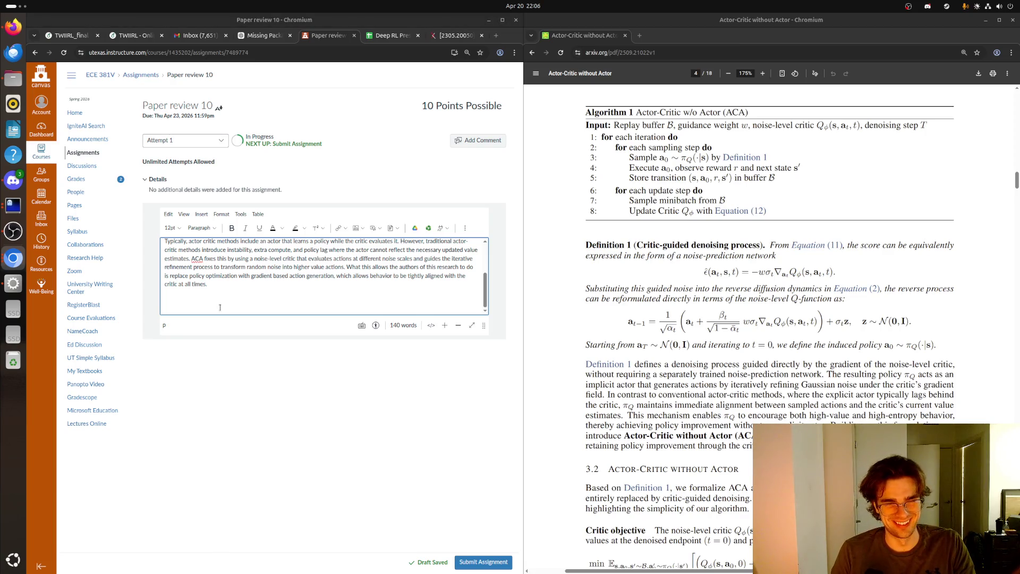
{"action": "left_click", "coordinate": [50, 393]}
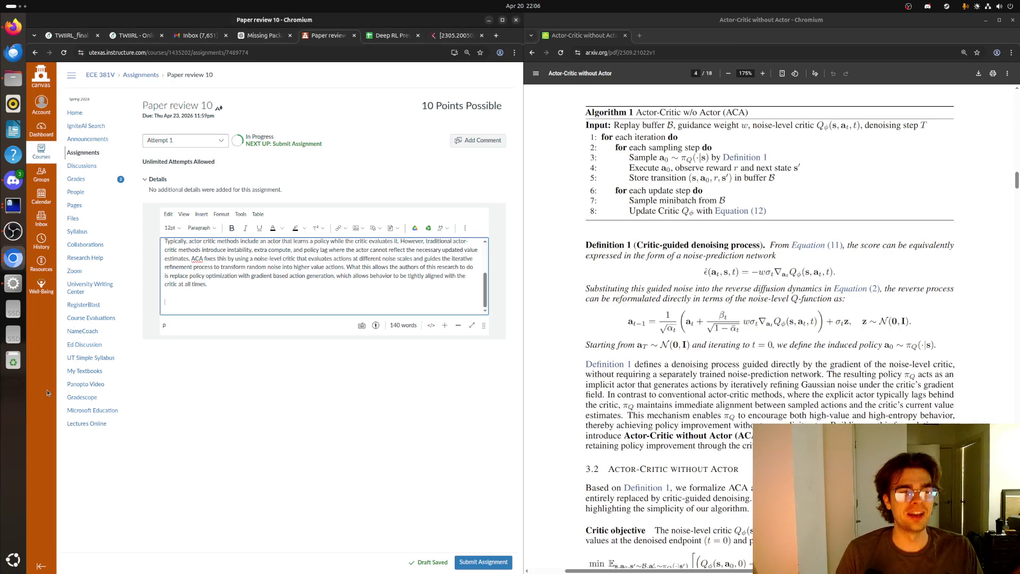
{"action": "key", "text": "Return"}
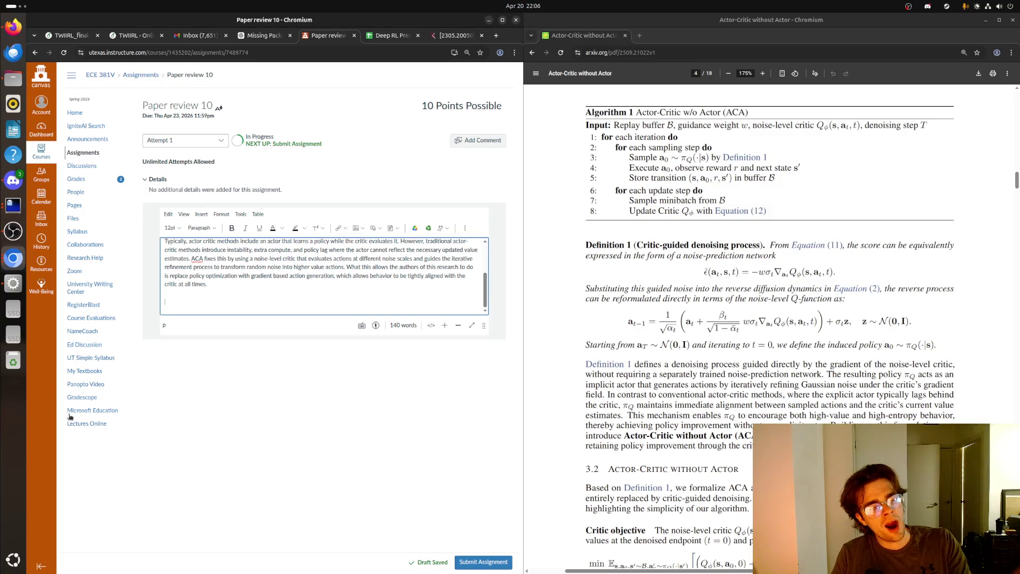
{"action": "key", "text": "Return"}
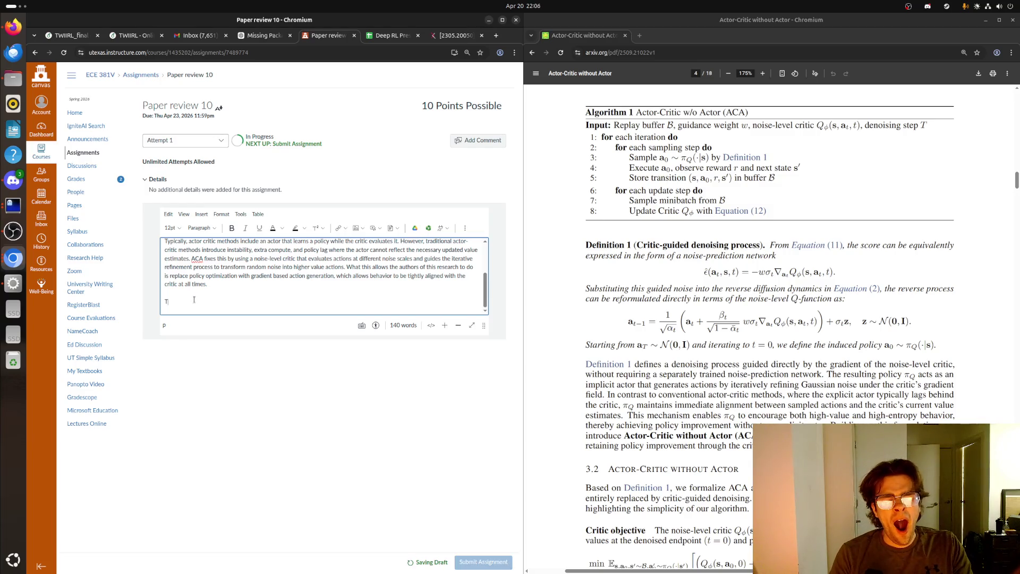
- Write the paragraph on ACA's faster learning, sample efficiency and lower complexity versus actor-critic and diffusion approaches
{"action": "type", "text": "The authors"}
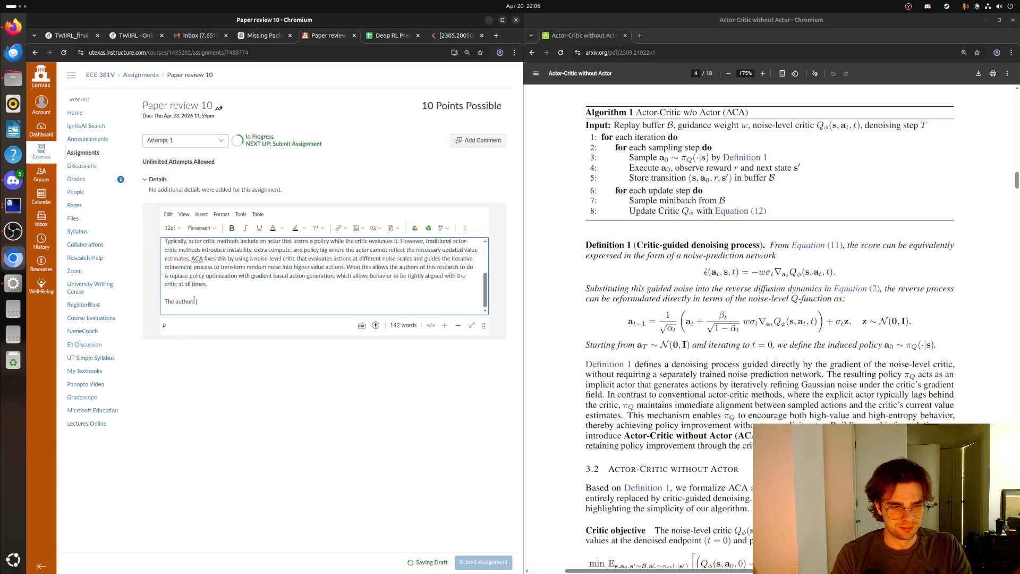
{"action": "type", "text": " are able to ret"}
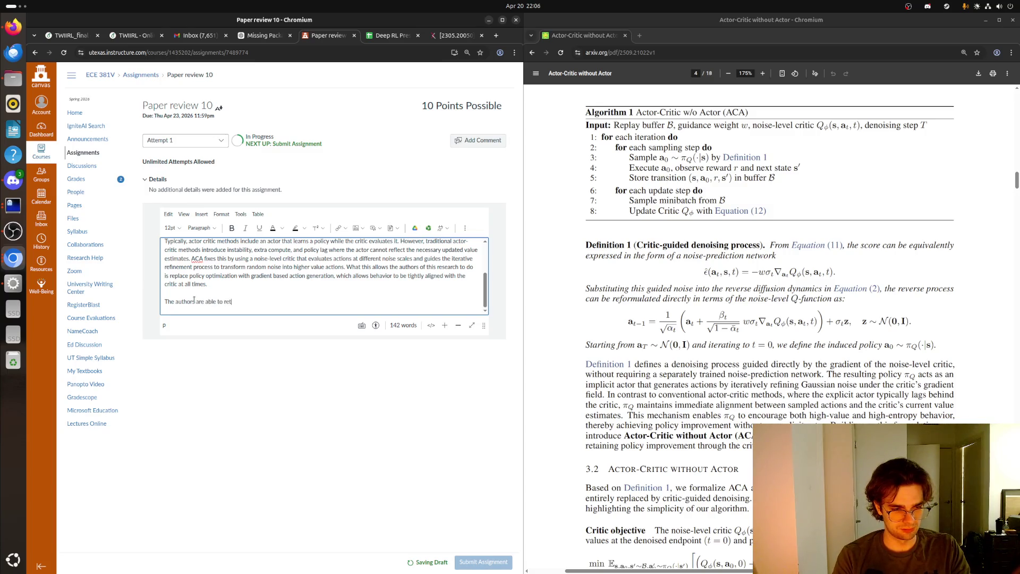
{"action": "type", "text": "ain the ab"}
{"action": "type", "text": "ility "}
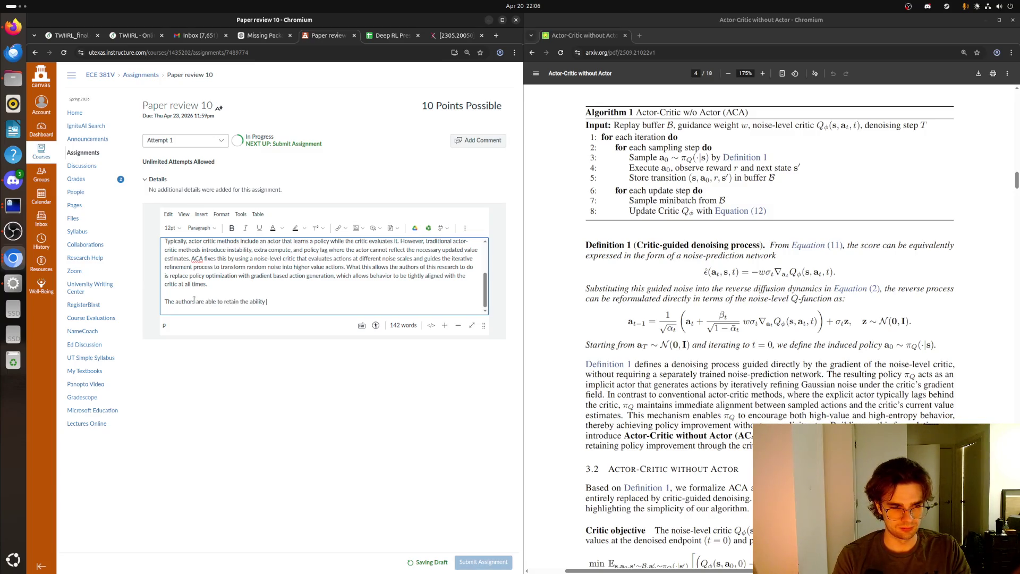
{"action": "type", "text": "to "}
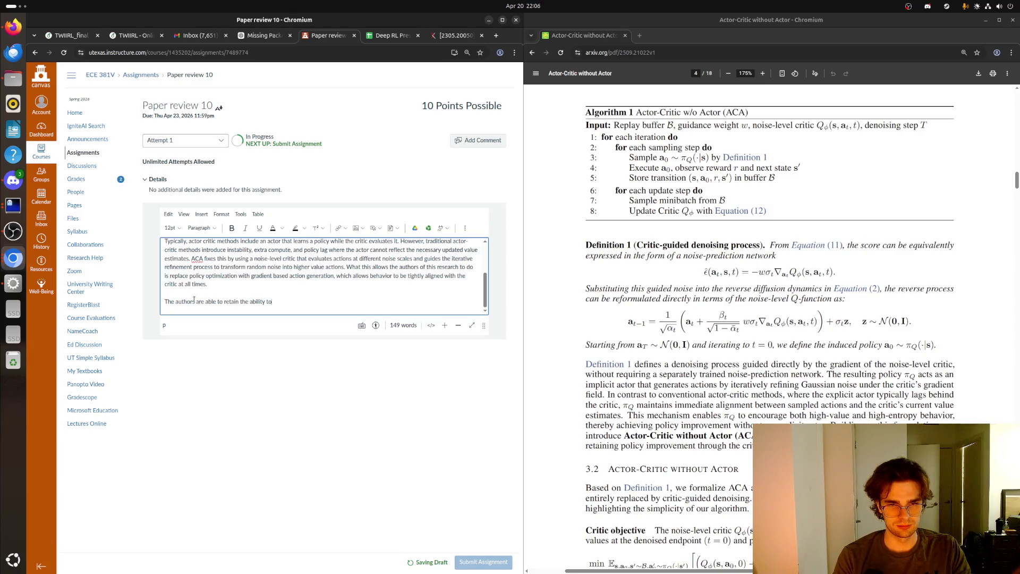
{"action": "type", "text": " model multi-"}
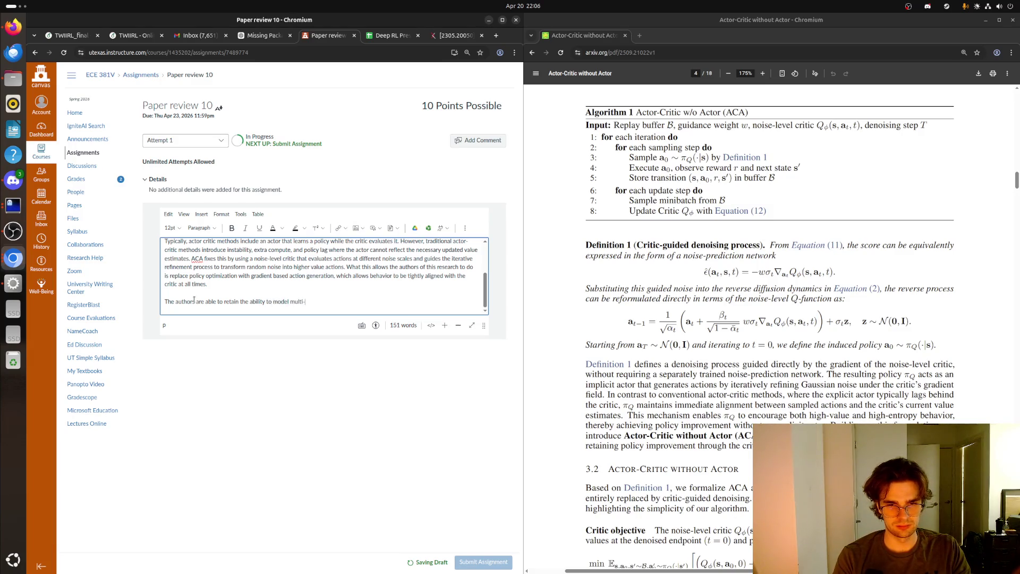
{"action": "type", "text": "mod"}
{"action": "type", "text": "al actio"}
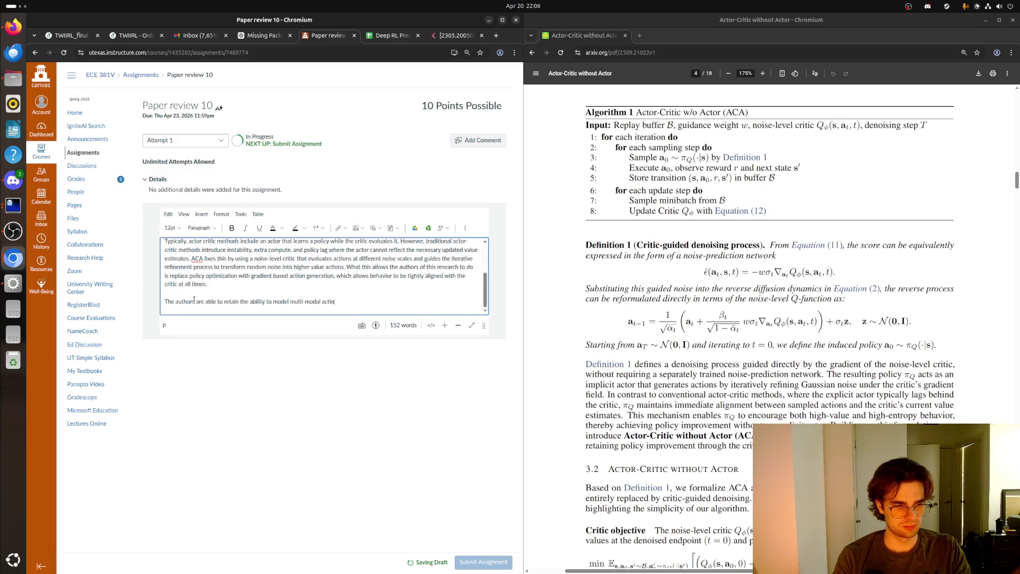
{"action": "type", "text": "n distributions"}
{"action": "type", "text": " but avoid"}
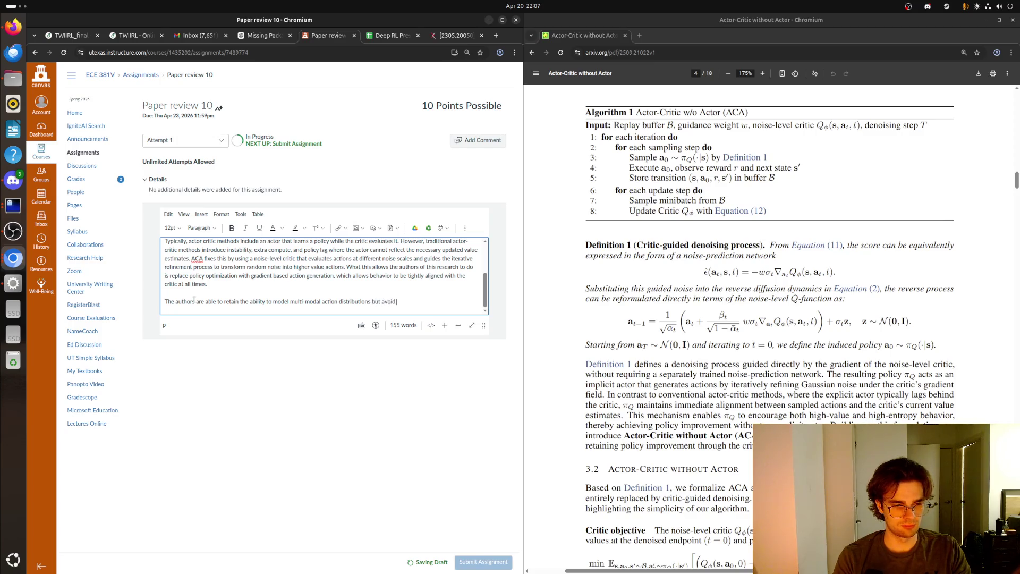
{"action": "type", "text": " their heavy"}
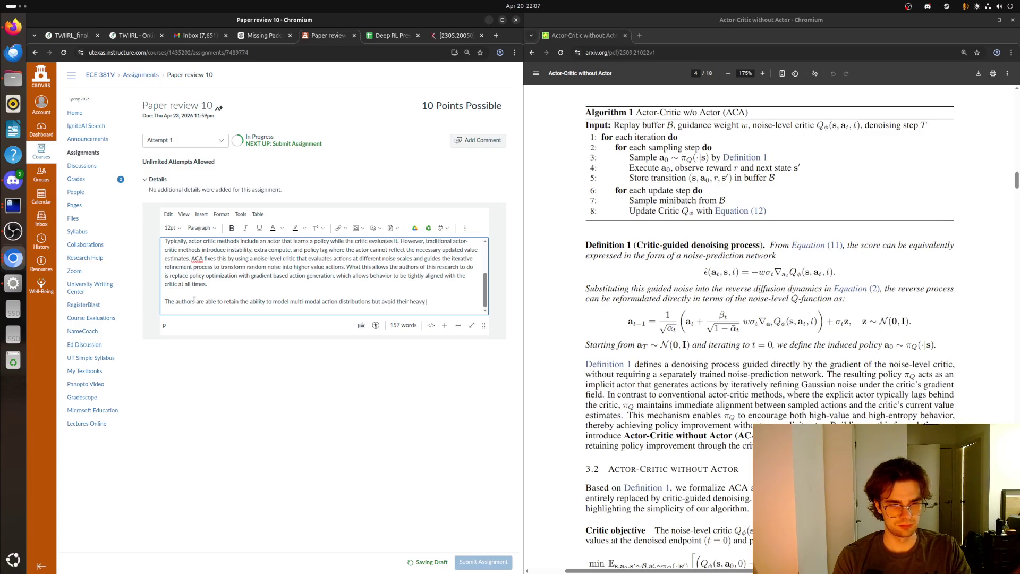
{"action": "type", "text": " computation "}
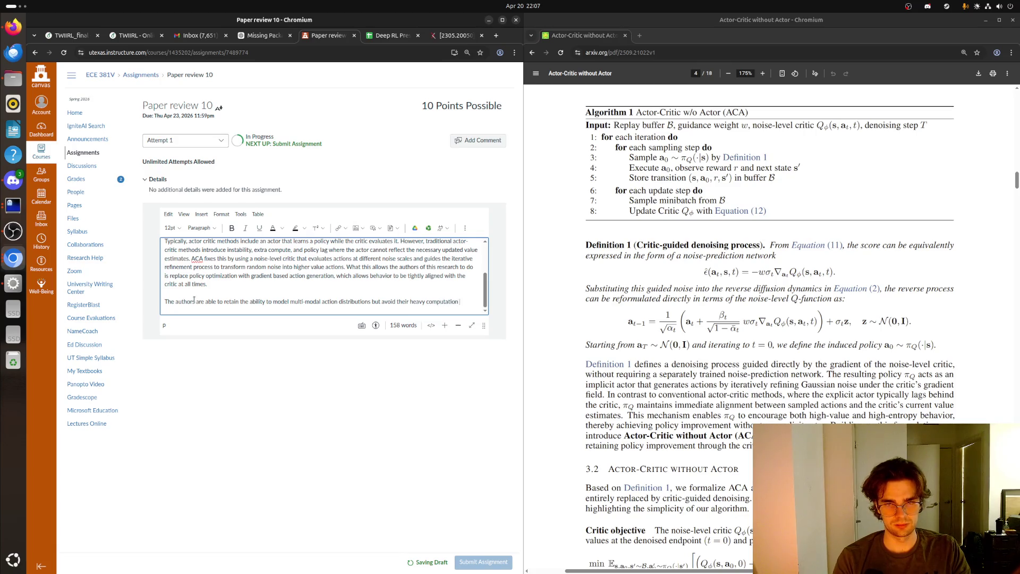
{"action": "type", "text": "al overhead"}
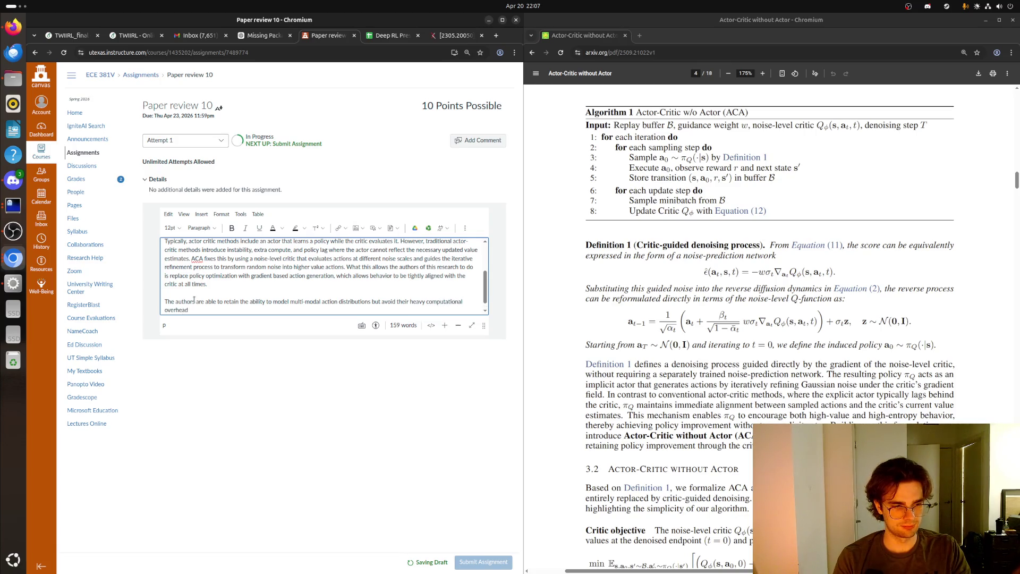
{"action": "type", "text": "."}
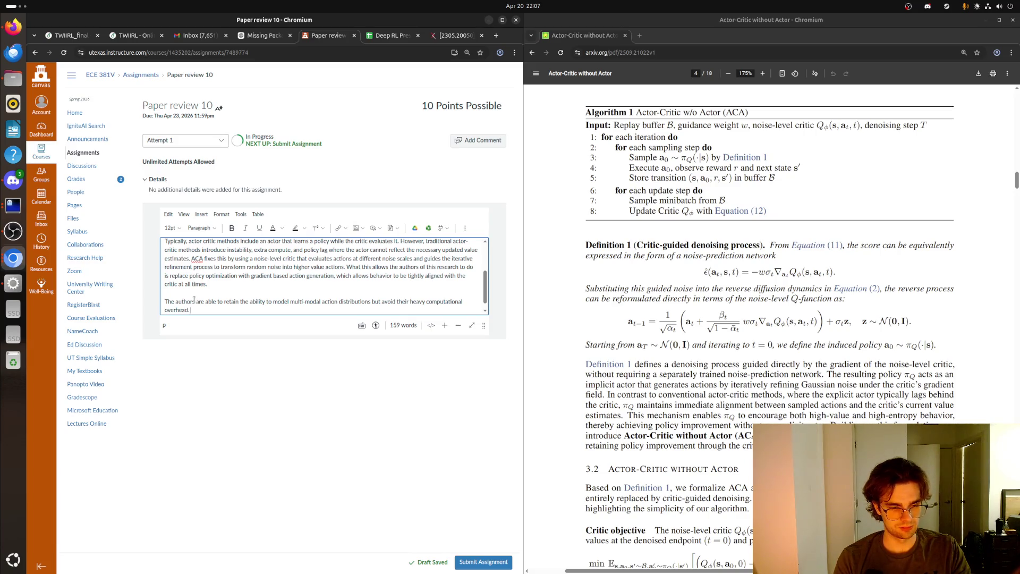
{"action": "type", "text": "When"}
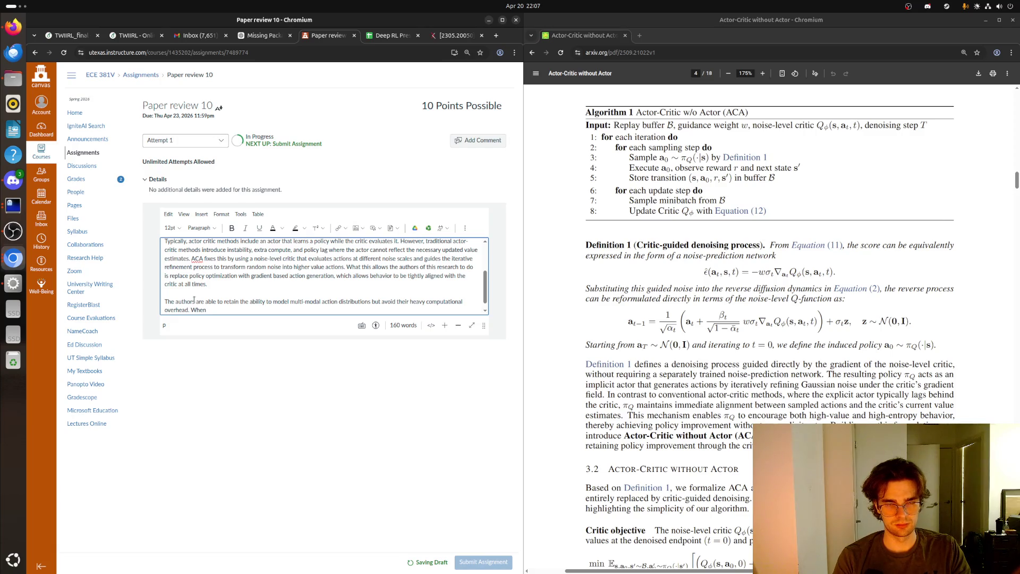
{"action": "type", "text": " the auth"}
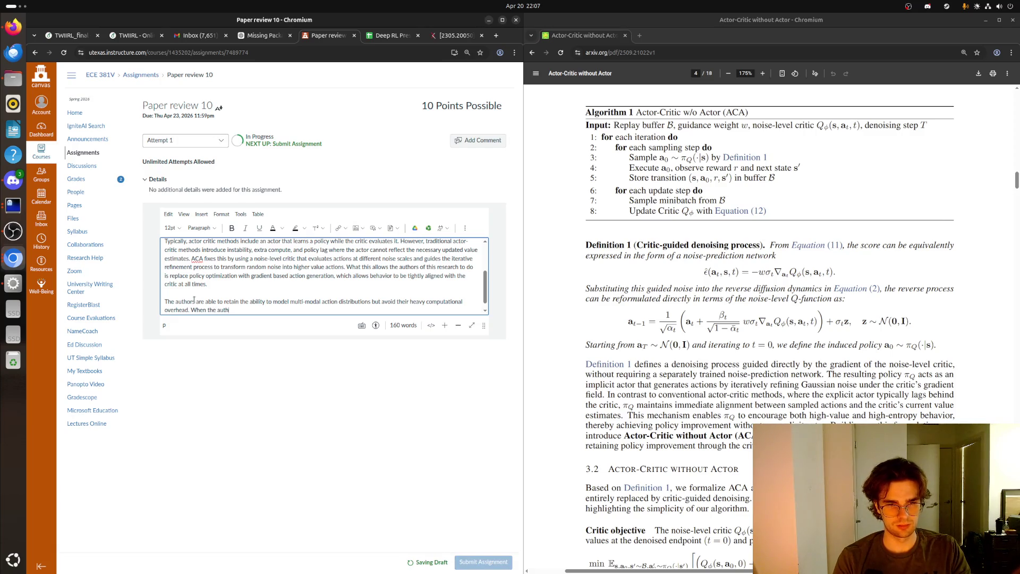
{"action": "type", "text": "ors "}
{"action": "type", "text": "experieme"}
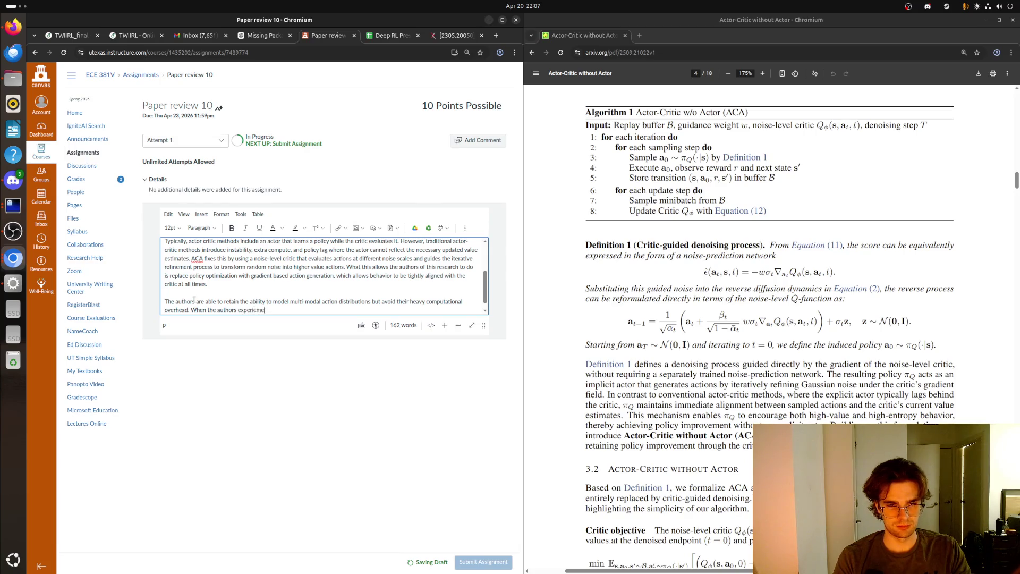
{"action": "key", "text": "BackSpace"}
{"action": "key", "text": "BackSpace"}
{"action": "key", "text": "BackSpace"}
{"action": "type", "text": "mented"}
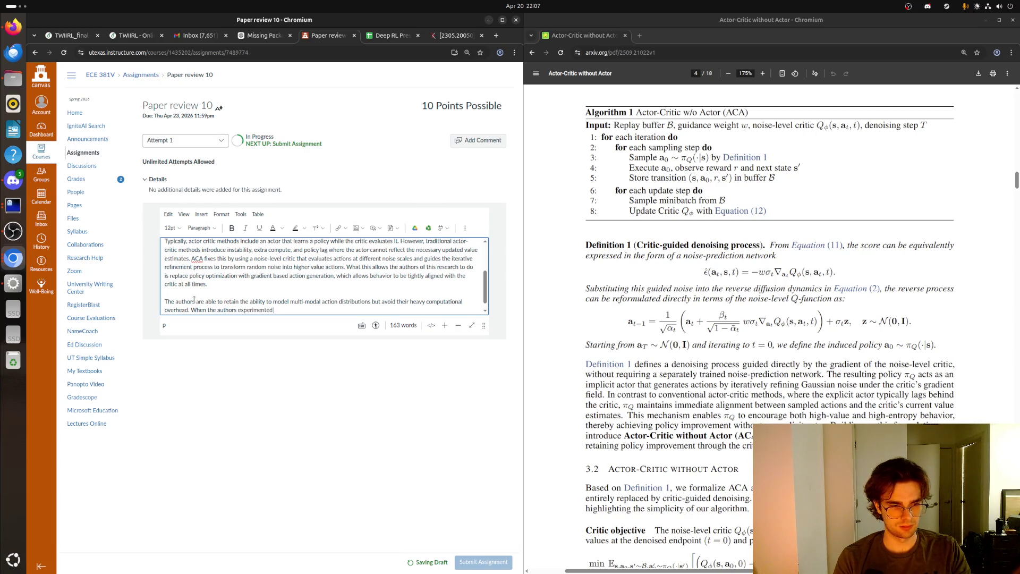
{"action": "type", "text": " on sta"}
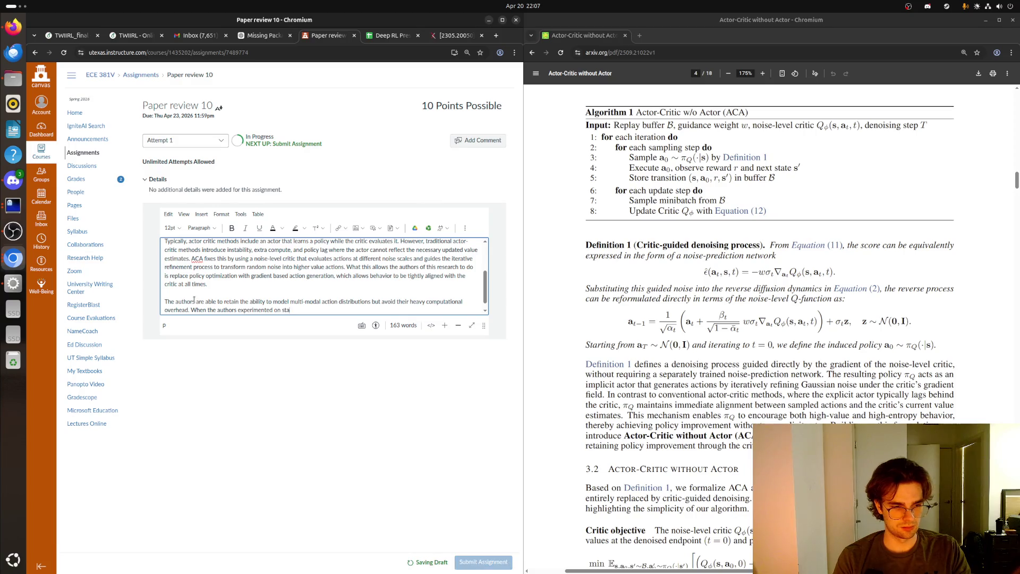
{"action": "type", "text": "ndard RL ben"}
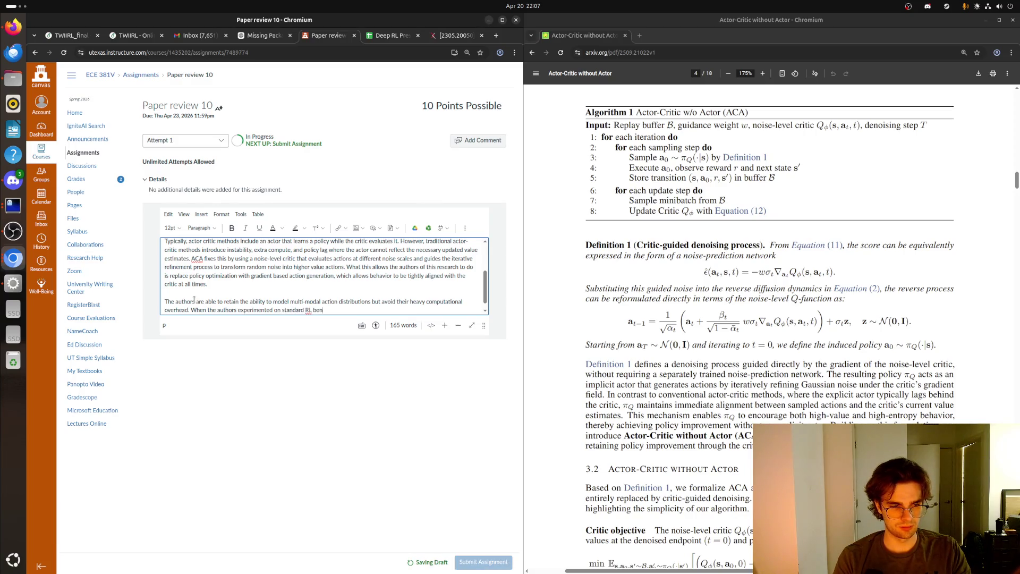
{"action": "type", "text": "chmarks show"}
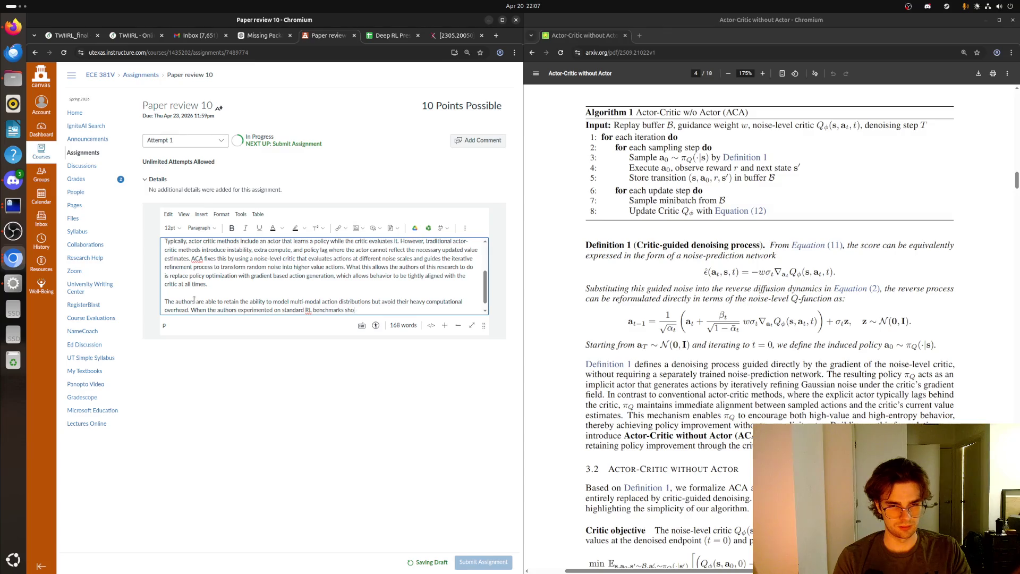
{"action": "key", "text": "BackSpace"}
{"action": "key", "text": "BackSpace"}
{"action": "key", "text": "BackSpace"}
{"action": "type", "text": "hey find that"}
{"action": "type", "text": "ACA achieve"}
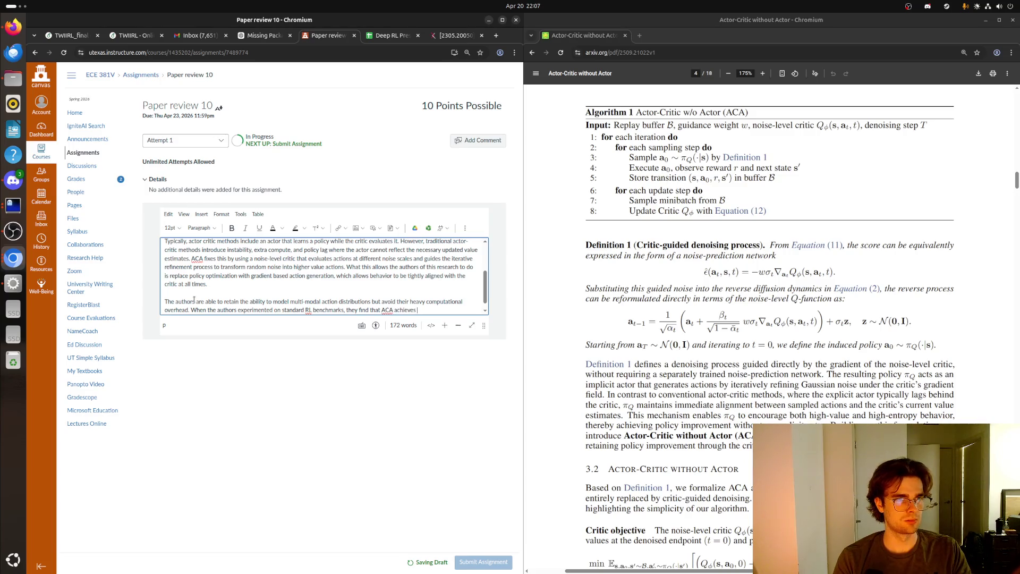
{"action": "type", "text": "fas"}
{"action": "type", "text": "ter"}
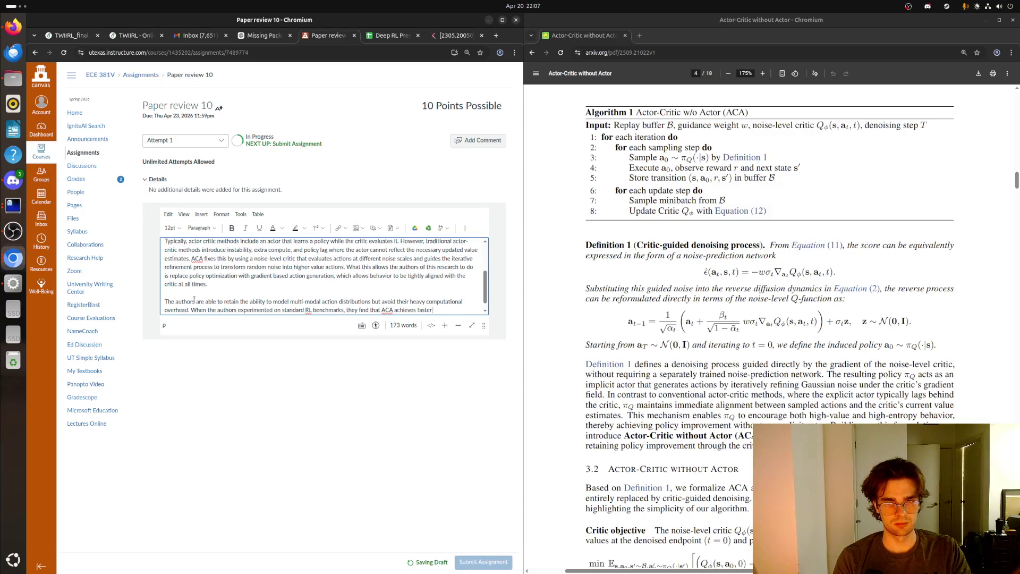
{"action": "type", "text": " learning"}
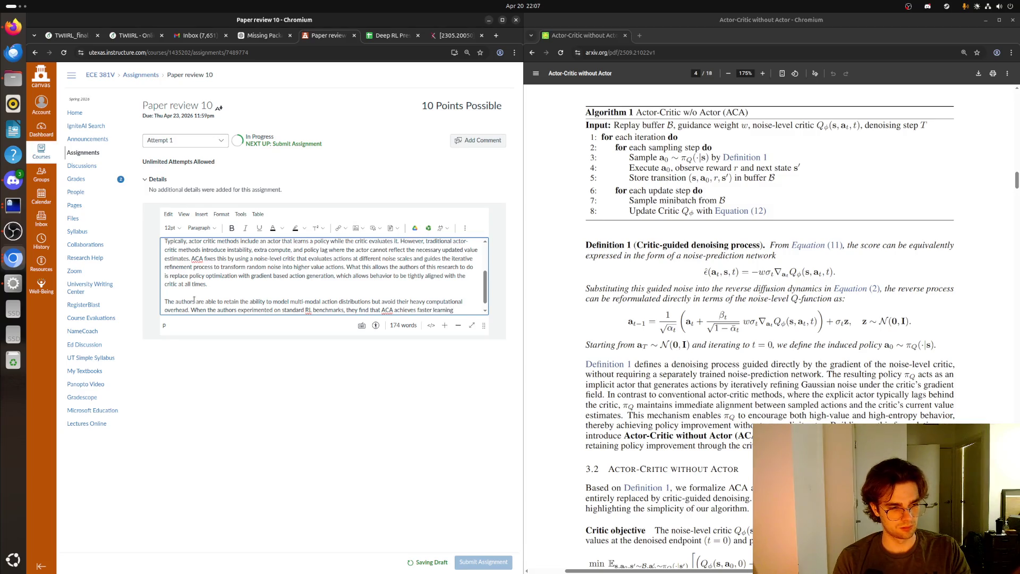
{"action": "type", "text": ","}
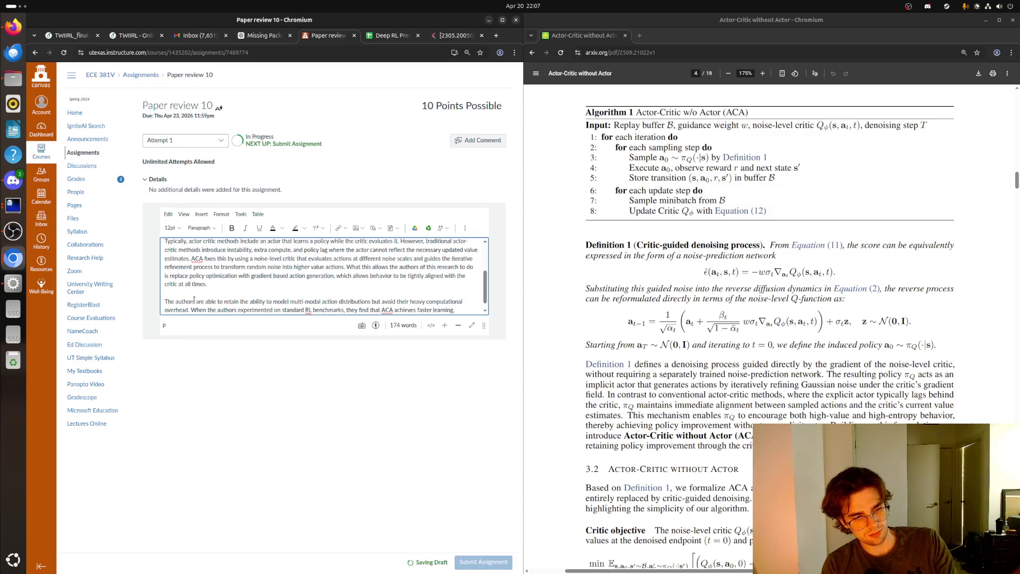
{"action": "type", "text": " strong s"}
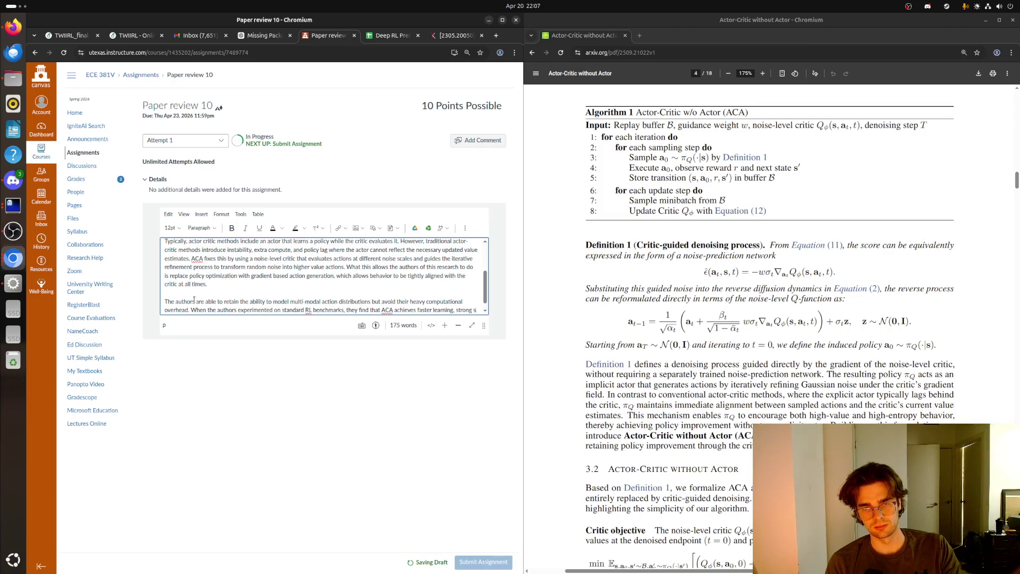
{"action": "type", "text": "ample effici"}
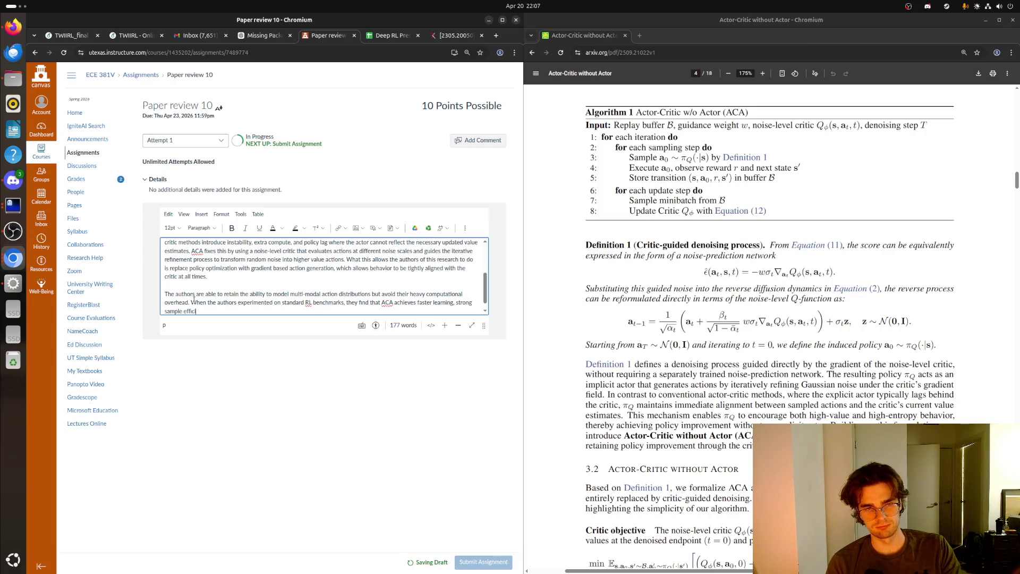
{"action": "type", "text": "ency. "}
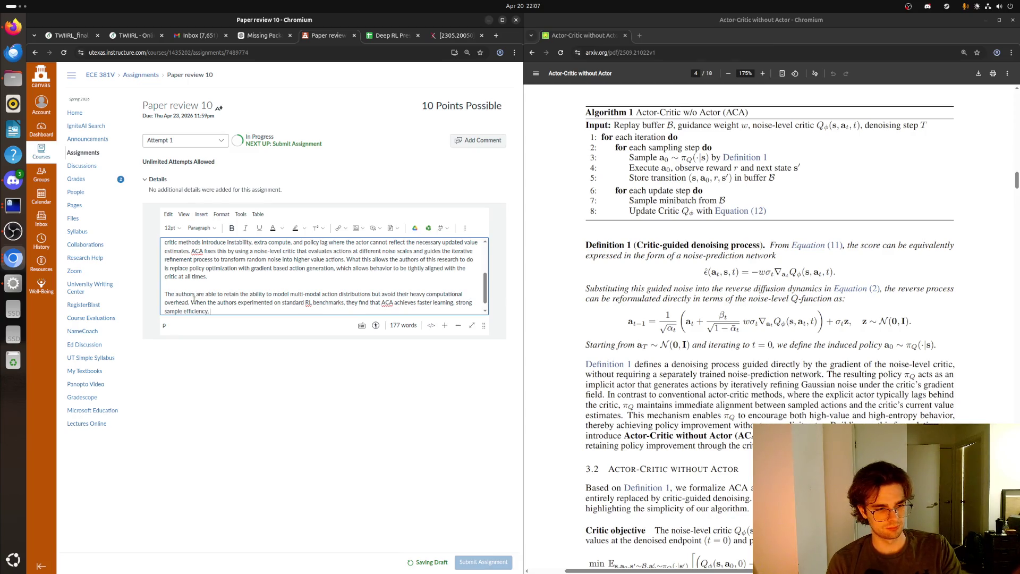
{"action": "type", "text": "compe"}
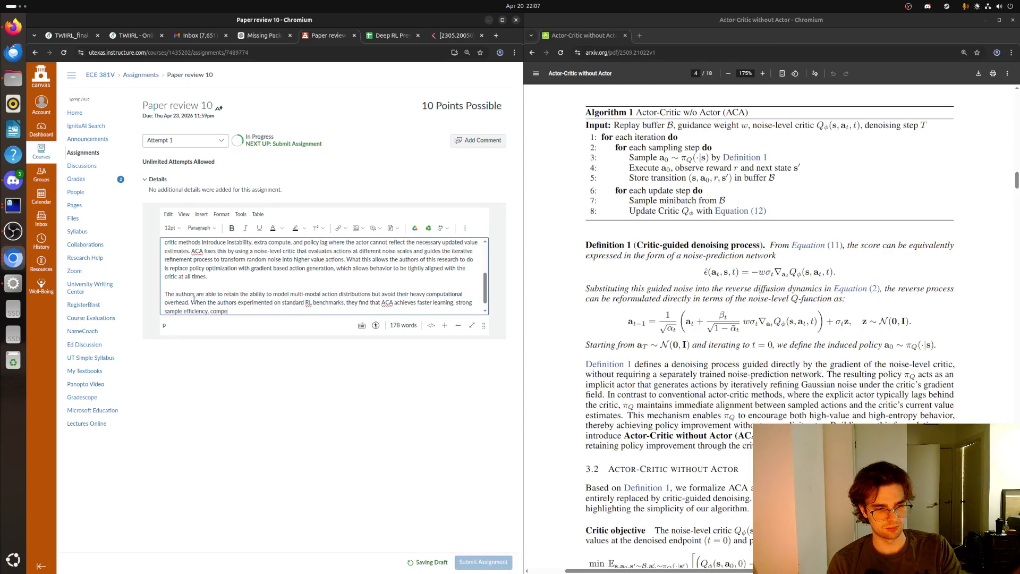
{"action": "type", "text": "titive or even "}
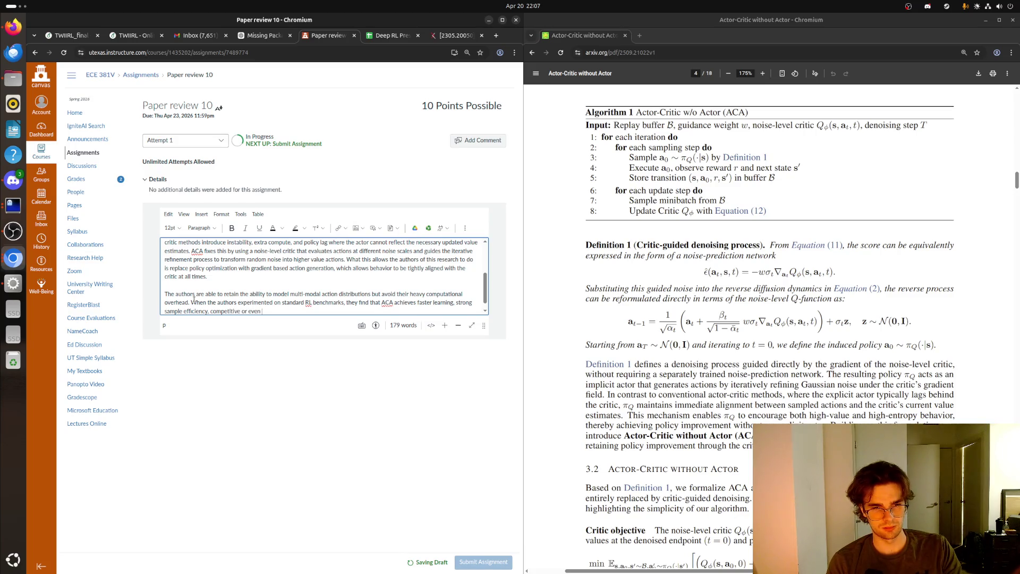
{"action": "type", "text": "superior perform"}
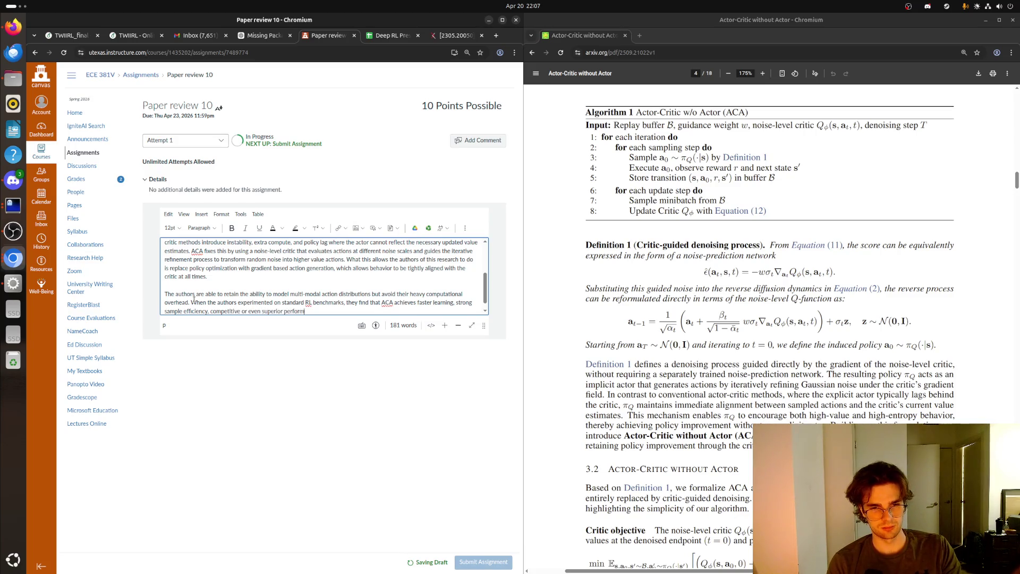
{"action": "type", "text": "anc"}
{"action": "type", "text": "e, and"}
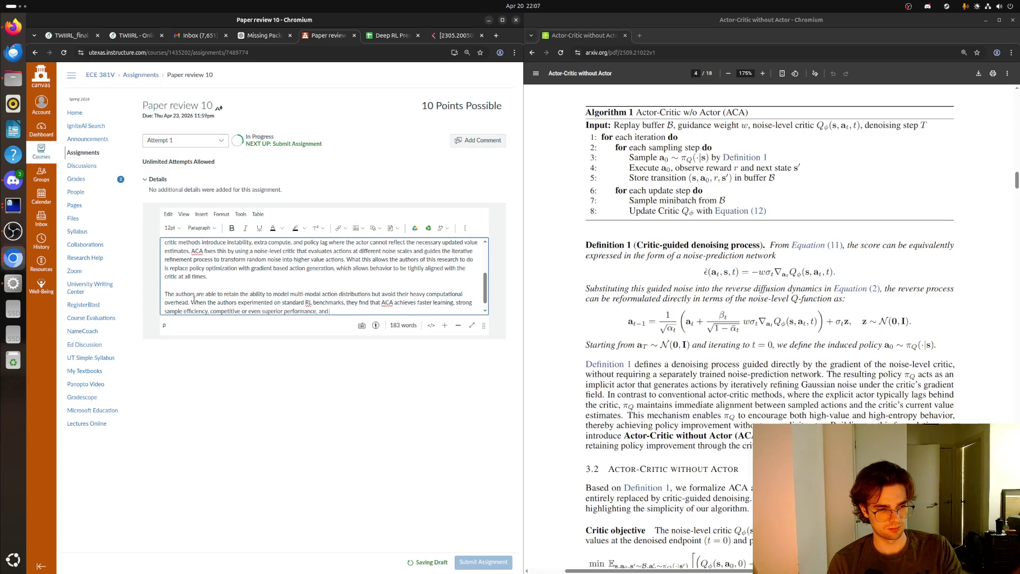
{"action": "type", "text": " lowerodel comple"}
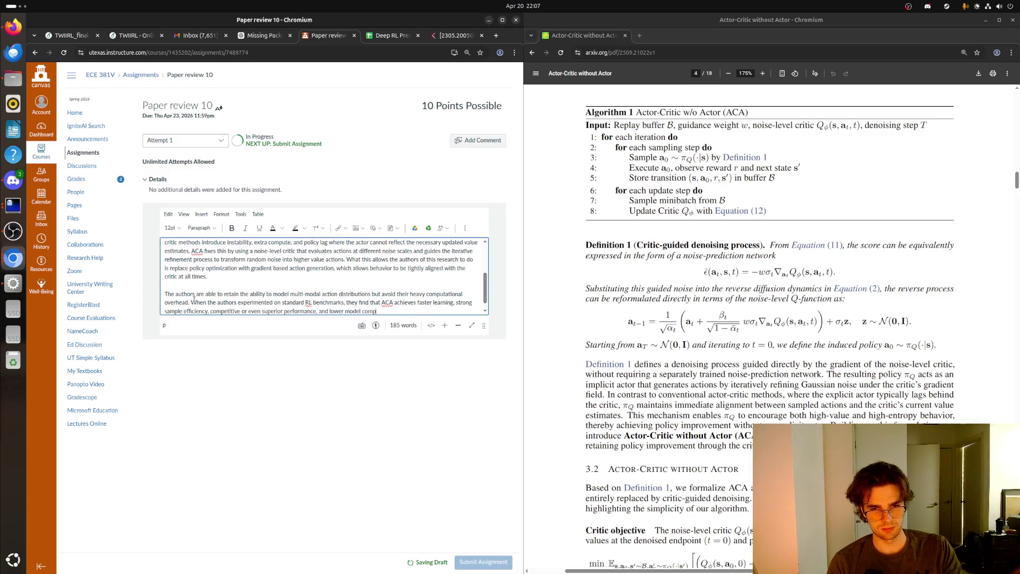
{"action": "key", "text": "BackSpace"}
{"action": "key", "text": "BackSpace"}
{"action": "key", "text": "BackSpace"}
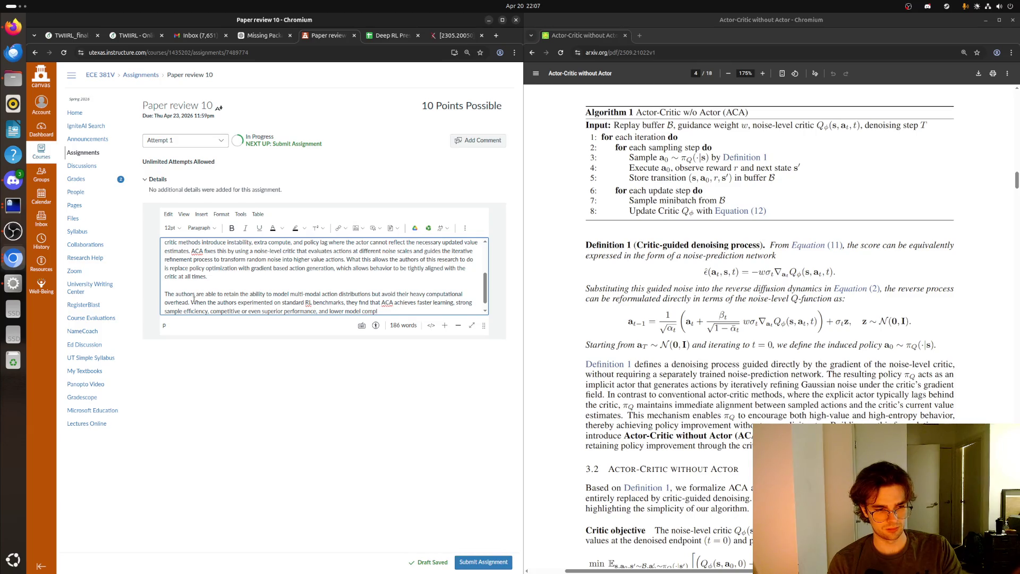
{"action": "type", "text": "e, and l"}
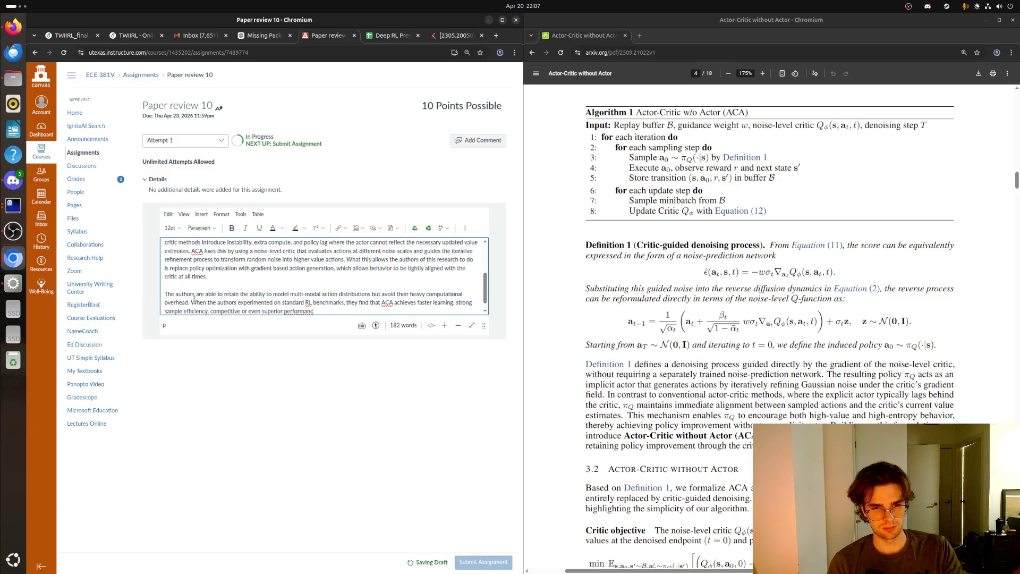
{"action": "type", "text": "ower model comple"}
{"action": "type", "text": "xity"}
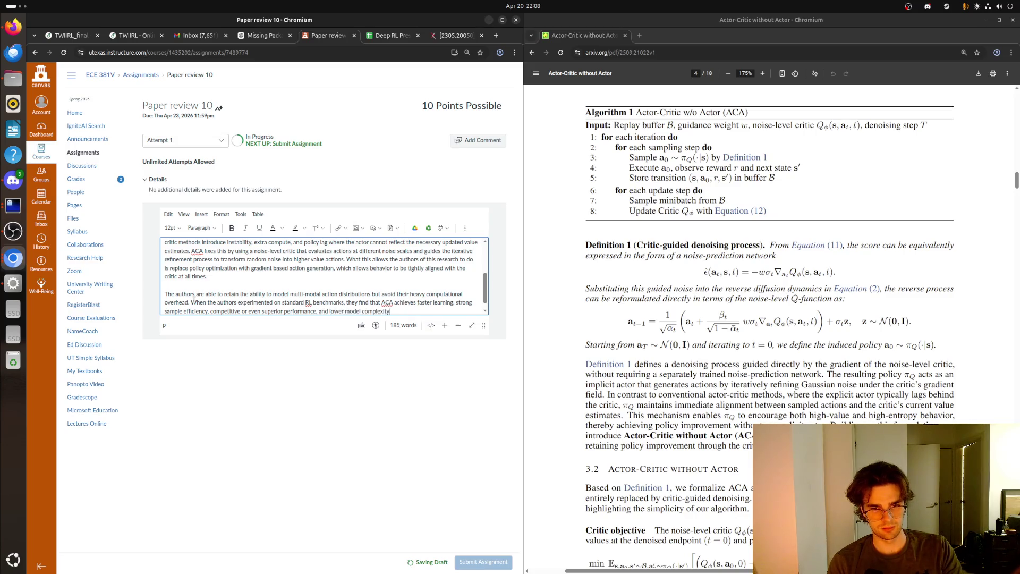
{"action": "type", "text": " compared to "}
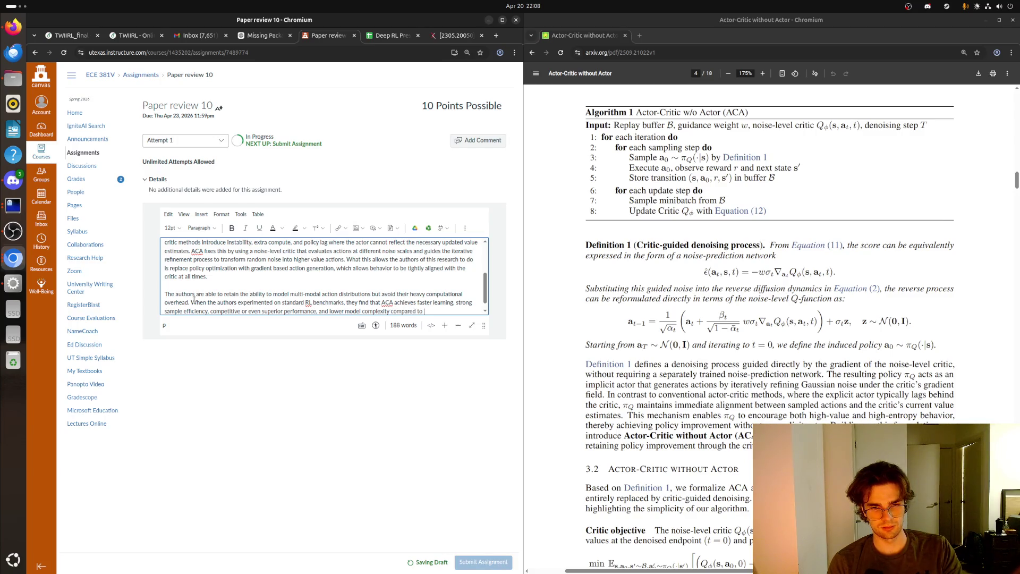
{"action": "type", "text": "traditional "}
{"action": "type", "text": "actor-critic and dif"}
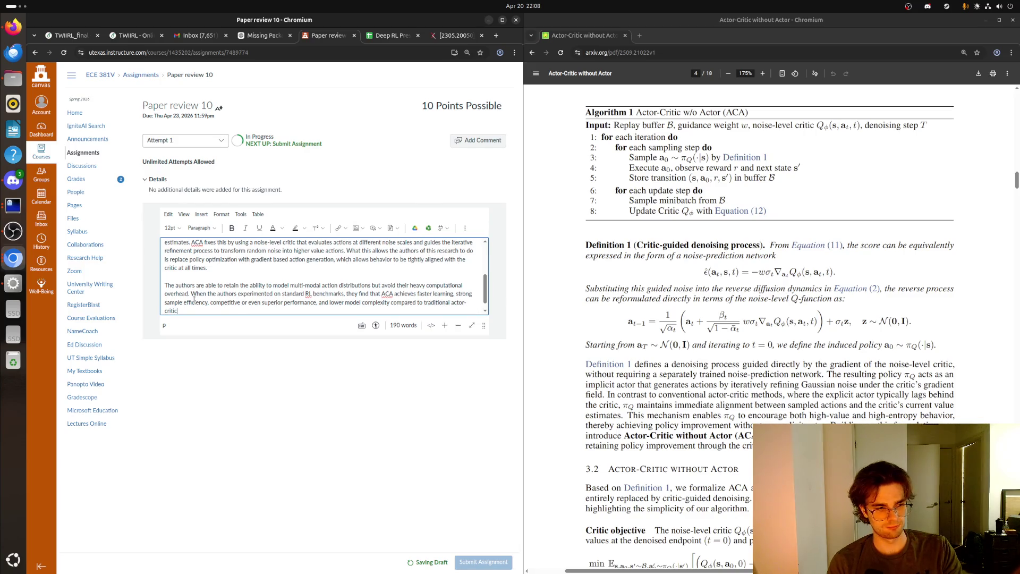
{"action": "type", "text": "fus"}
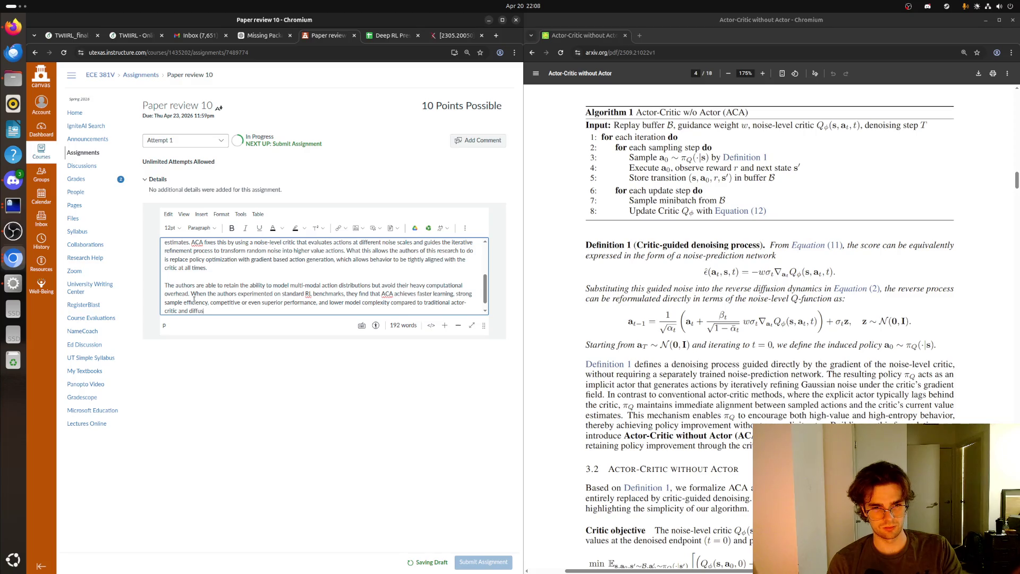
{"action": "type", "text": "ion-ba"}
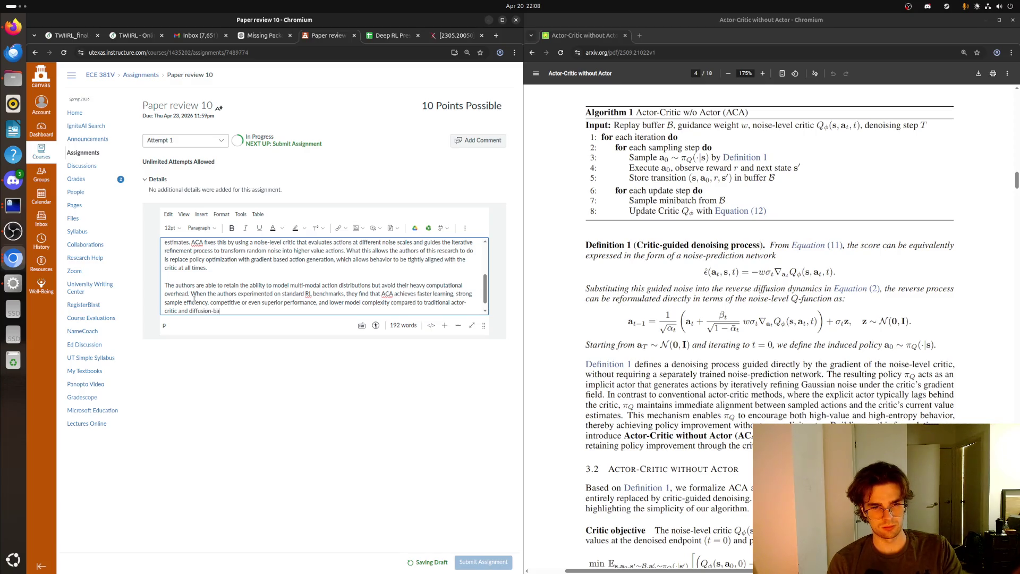
{"action": "type", "text": "sed approaches."}
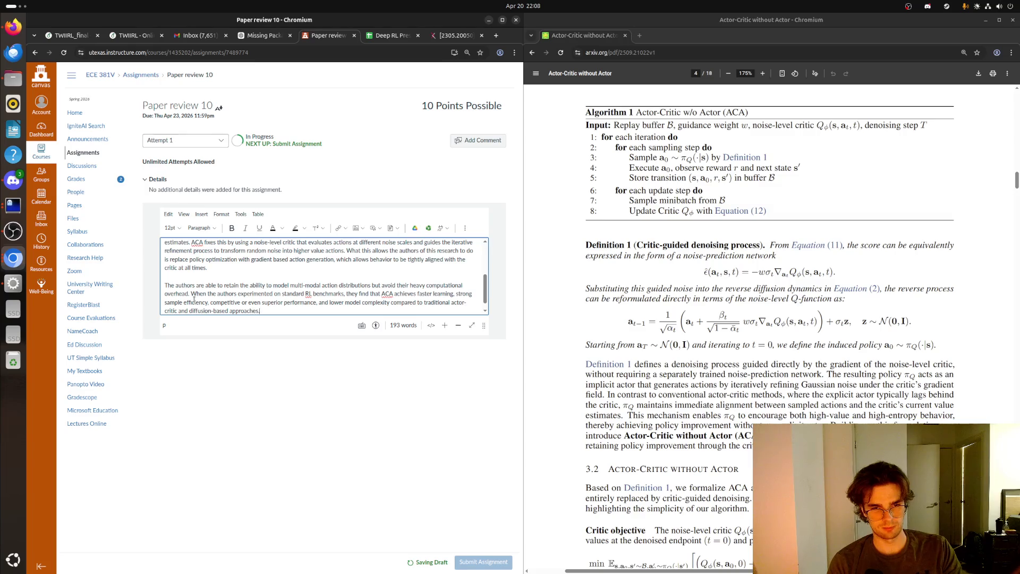
- Check the spelling suggestions for 'RL' and keep the word unchanged
{"action": "right_click", "coordinate": [307, 293]}
{"action": "left_click", "coordinate": [326, 280]}
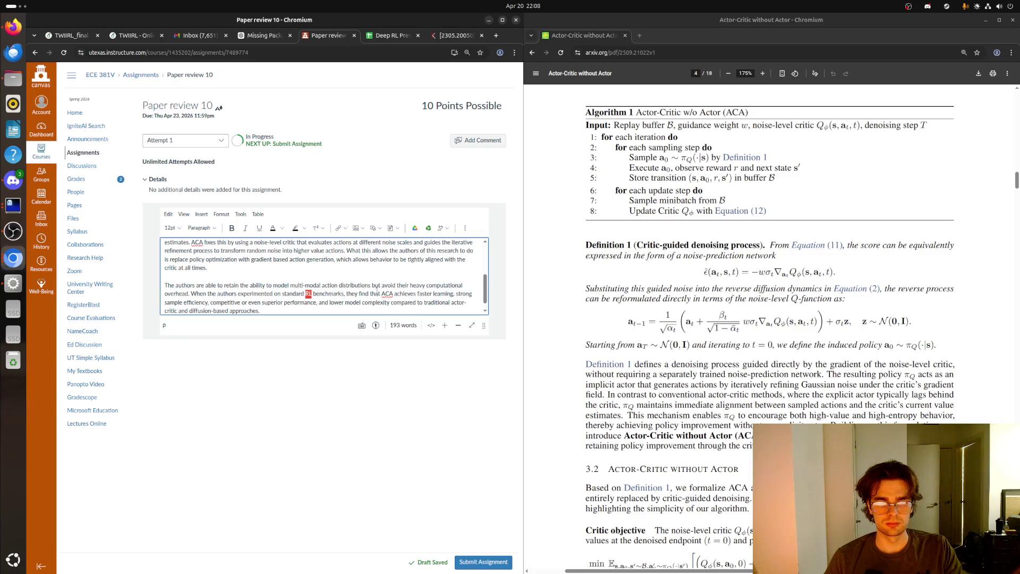
{"action": "scroll", "coordinate": [260, 293], "scroll_direction": "down", "scroll_amount": 1}
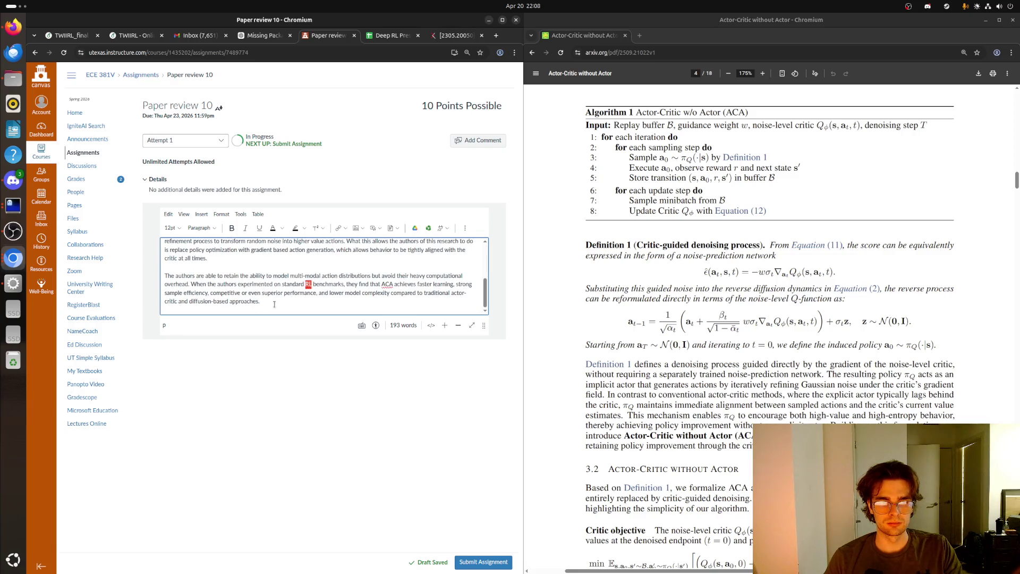
- Add a 'Strengths:' heading after the summary with numbered lines 1 to 3
{"action": "left_click", "coordinate": [274, 304]}
{"action": "key", "text": "Return"}
{"action": "type", "text": "Stren"}
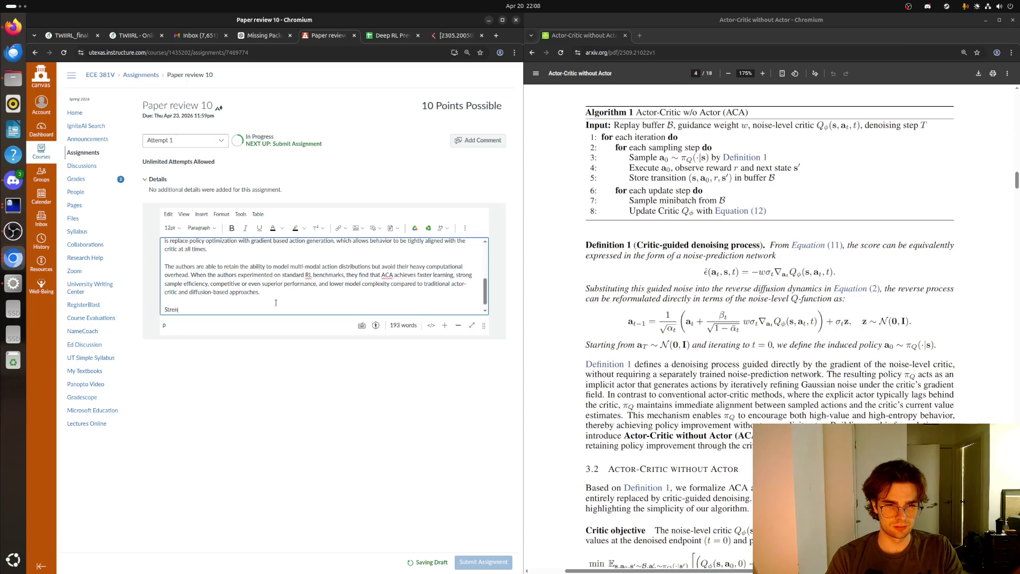
{"action": "type", "text": "ghts"}
{"action": "key", "text": "BackSpace"}
{"action": "key", "text": "BackSpace"}
{"action": "key", "text": "BackSpace"}
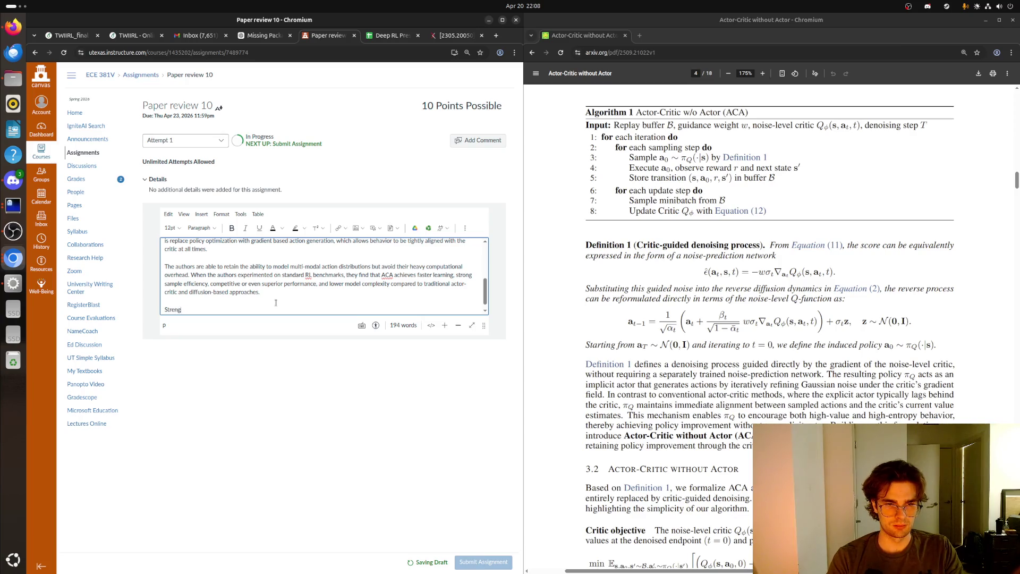
{"action": "type", "text": "ths:"}
{"action": "key", "text": "Return"}
{"action": "type", "text": "1."}
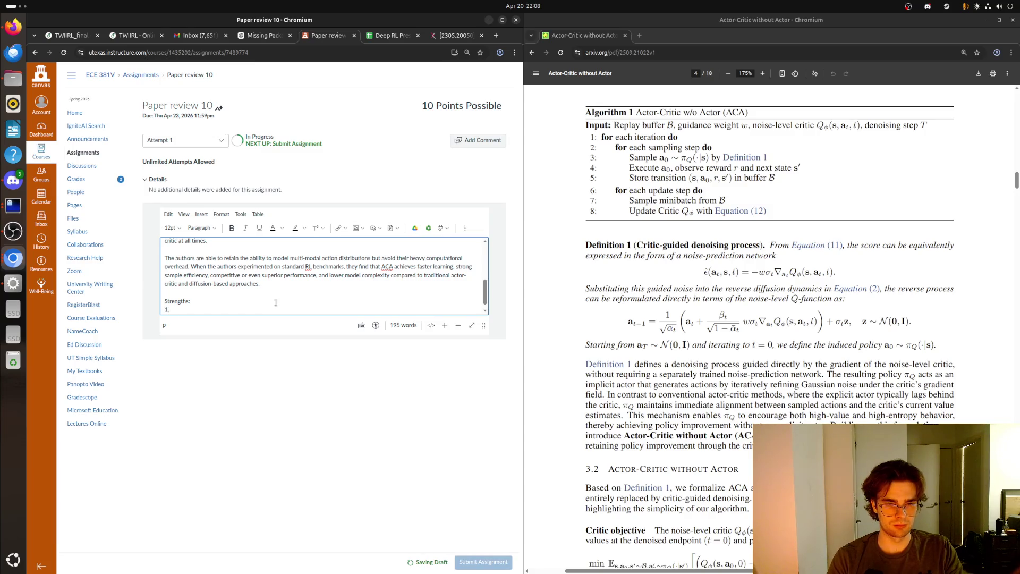
{"action": "key", "text": "Return"}
{"action": "type", "text": "2."}
{"action": "key", "text": "Return"}
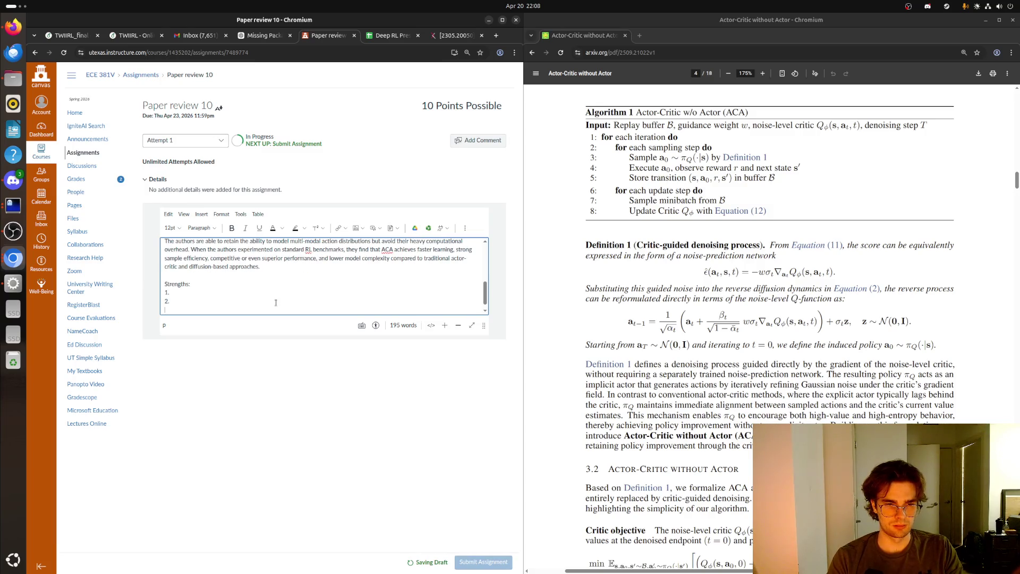
{"action": "type", "text": "3."}
{"action": "key", "text": "Return"}
{"action": "key", "text": "Return"}
- Add a Weaknesses heading with numbered lines through 3
{"action": "type", "text": "Weak"}
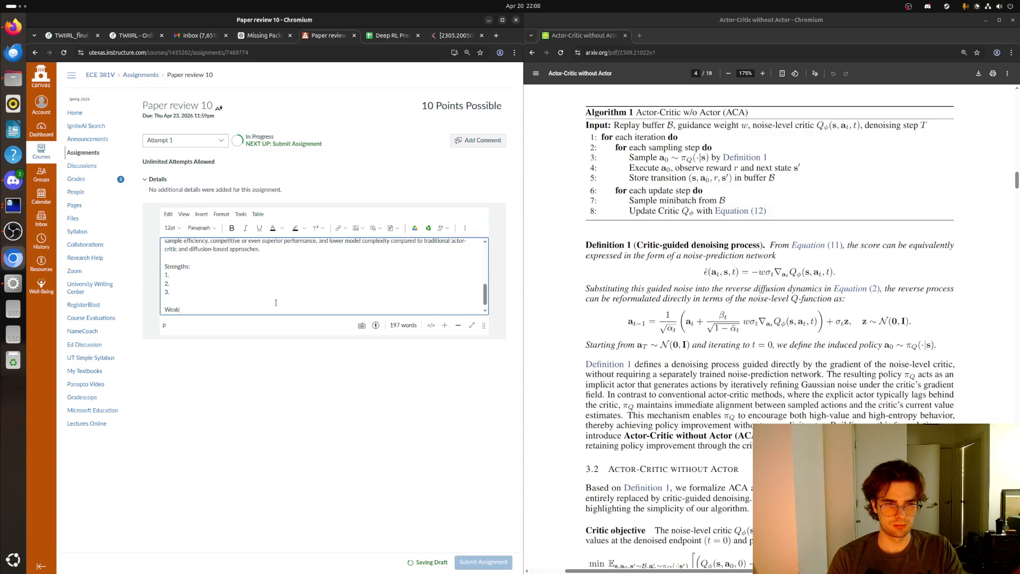
{"action": "type", "text": "ne"}
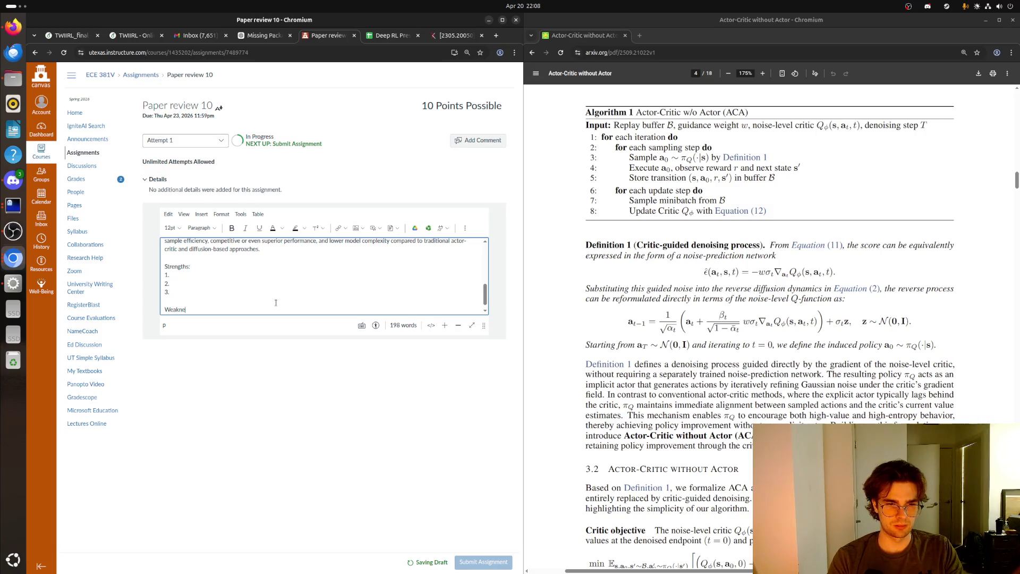
{"action": "type", "text": "ssses:"}
{"action": "key", "text": "Return"}
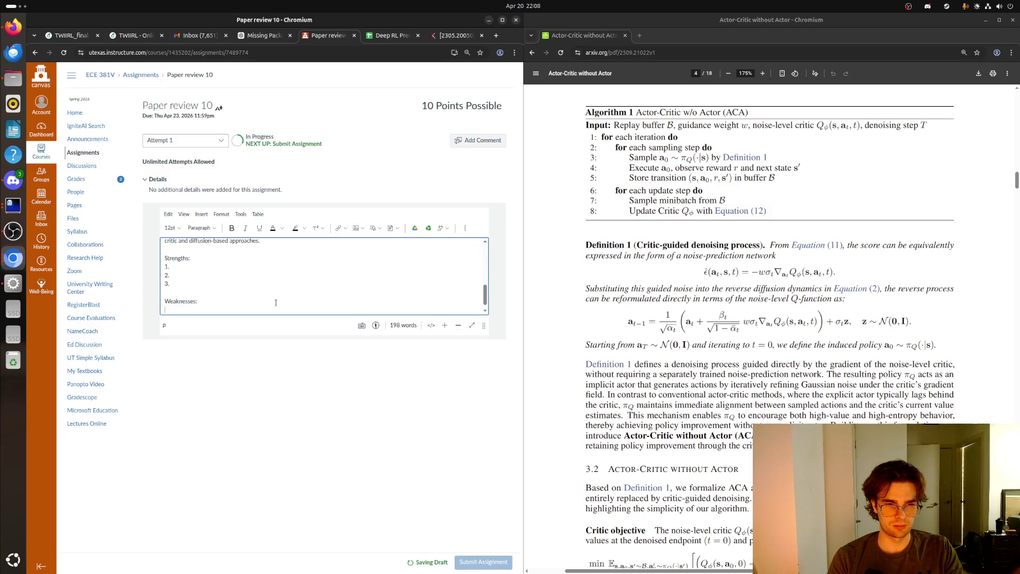
{"action": "type", "text": "1."}
{"action": "key", "text": "Return"}
{"action": "type", "text": "."}
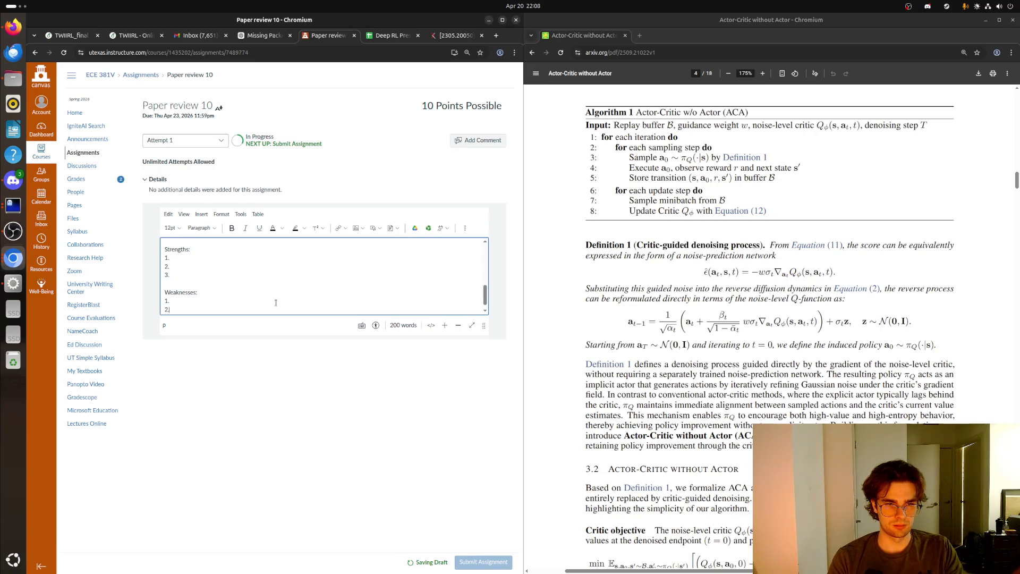
{"action": "key", "text": "Return"}
{"action": "type", "text": "3."}
{"action": "key", "text": "Return"}
{"action": "key", "text": "Return"}
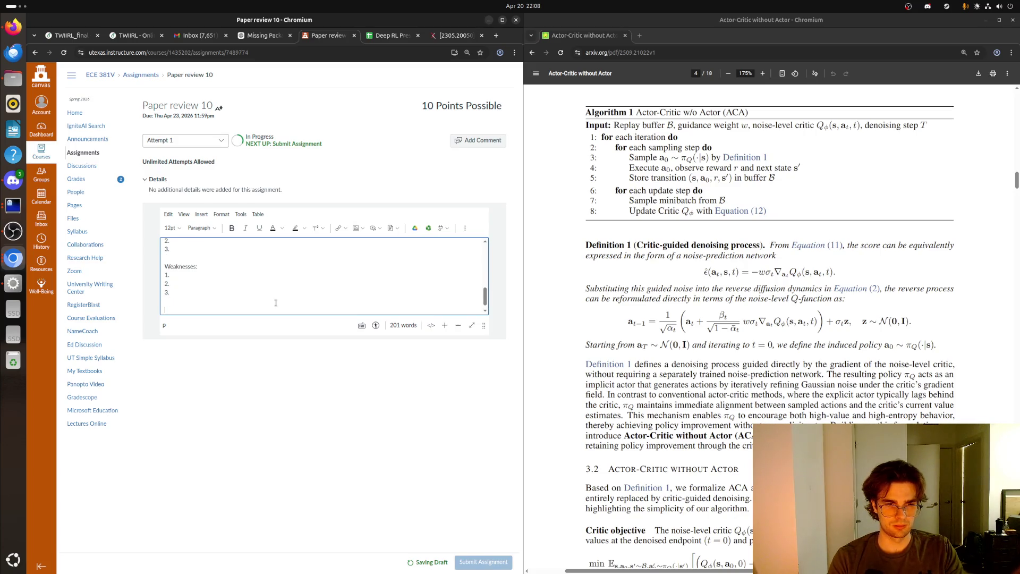
- Add a 'Questions:' heading with numbered question lines 1 to 3
{"action": "type", "text": "Questio"}
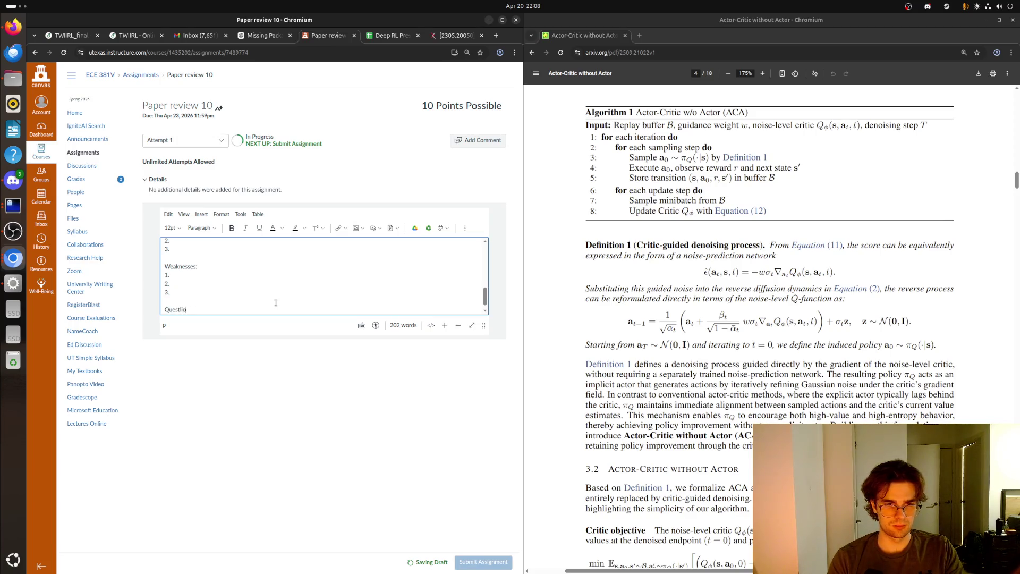
{"action": "type", "text": "ons:"}
{"action": "key", "text": "Return"}
{"action": "type", "text": "1."}
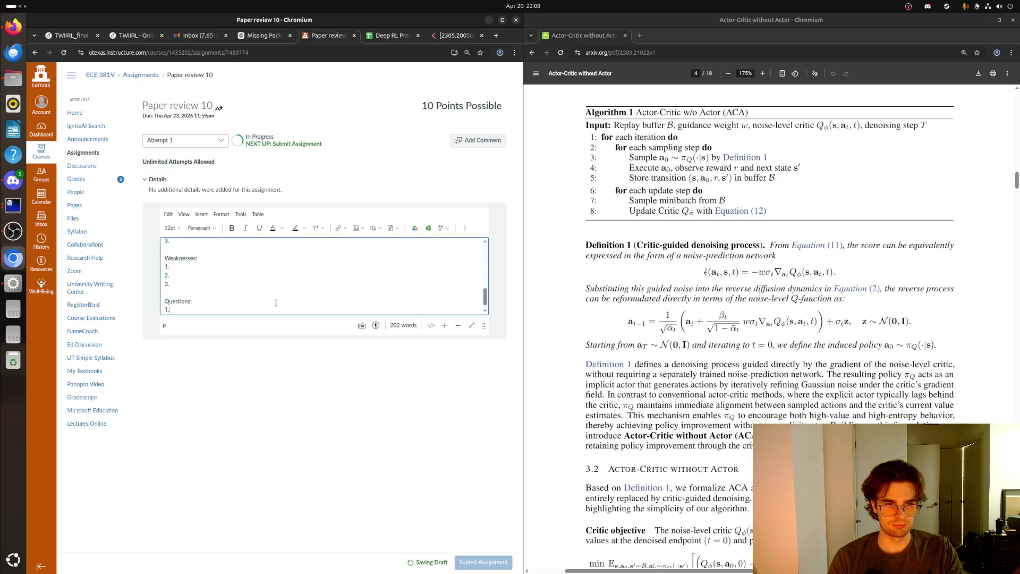
{"action": "key", "text": "Return"}
{"action": "type", "text": "2."}
{"action": "key", "text": "Return"}
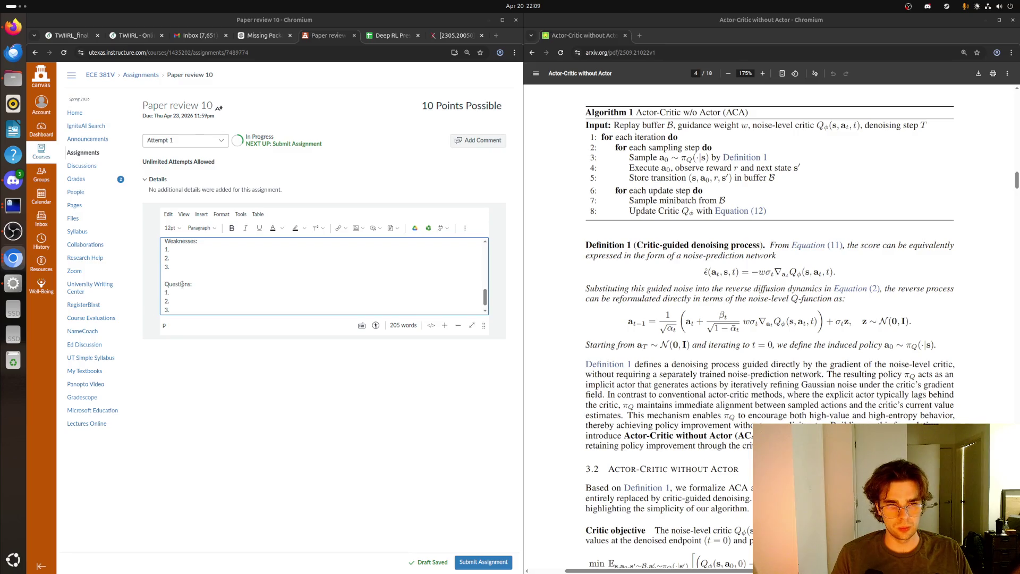
- Enter 'More lightweight than traditional actor-critic methods' as Strengths item 1, correcting typos
{"action": "scroll", "coordinate": [182, 282], "scroll_direction": "up", "scroll_amount": 2}
{"action": "scroll", "coordinate": [182, 282], "scroll_direction": "up", "scroll_amount": 3}
{"action": "scroll", "coordinate": [182, 283], "scroll_direction": "down", "scroll_amount": 3}
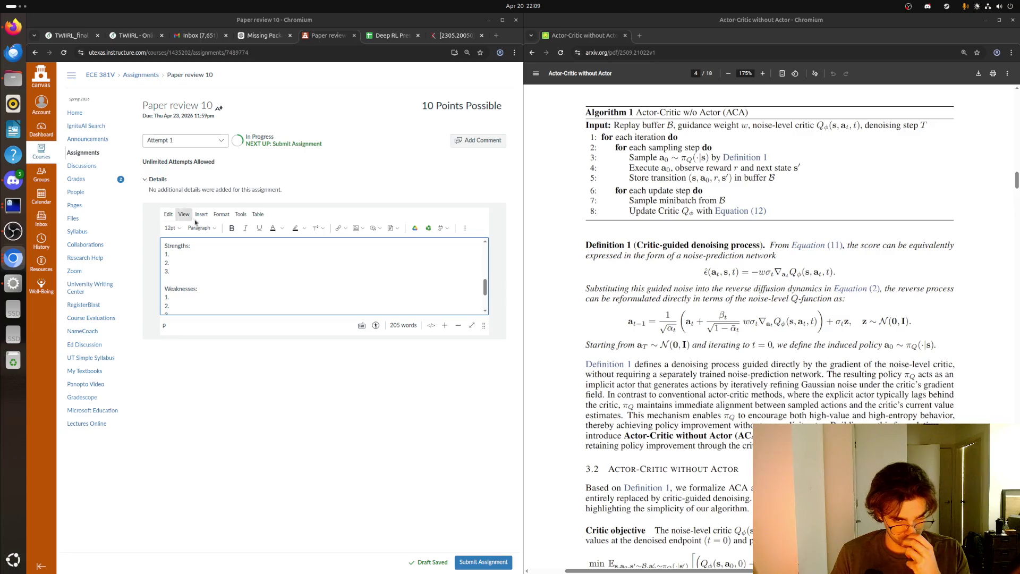
{"action": "left_click", "coordinate": [191, 253]}
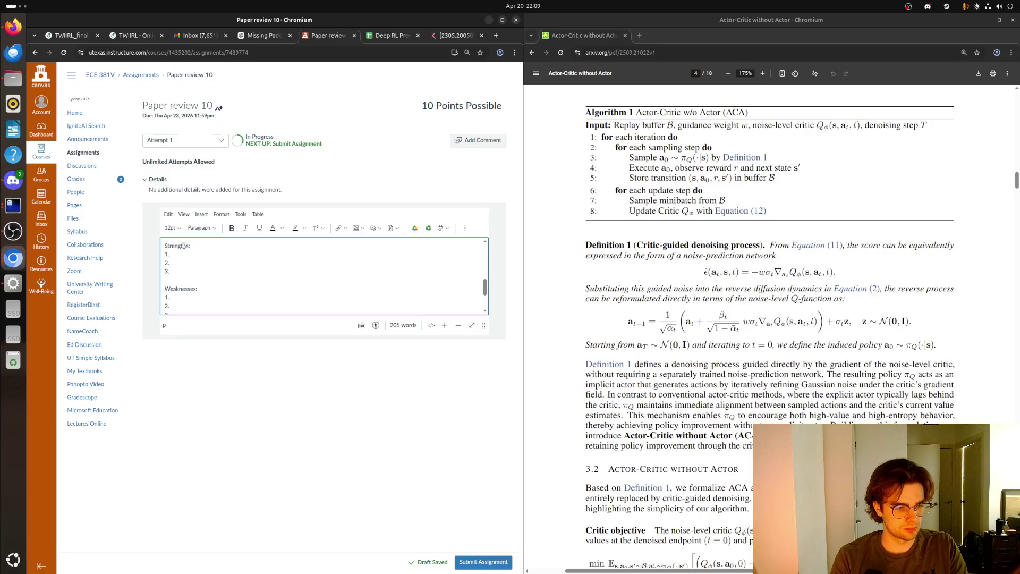
{"action": "type", "text": "More l"}
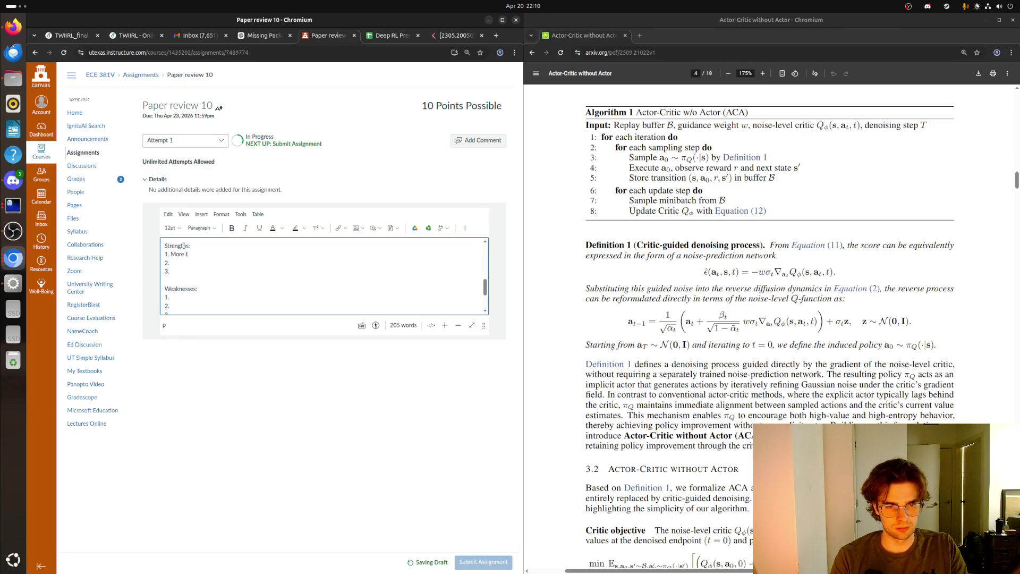
{"action": "type", "text": "ight weight cri"}
{"action": "key", "text": "BackSpace"}
{"action": "key", "text": "BackSpace"}
{"action": "key", "text": "BackSpace"}
{"action": "key", "text": "BackSpace"}
{"action": "key", "text": "BackSpace"}
{"action": "key", "text": "BackSpace"}
{"action": "type", "text": "we"}
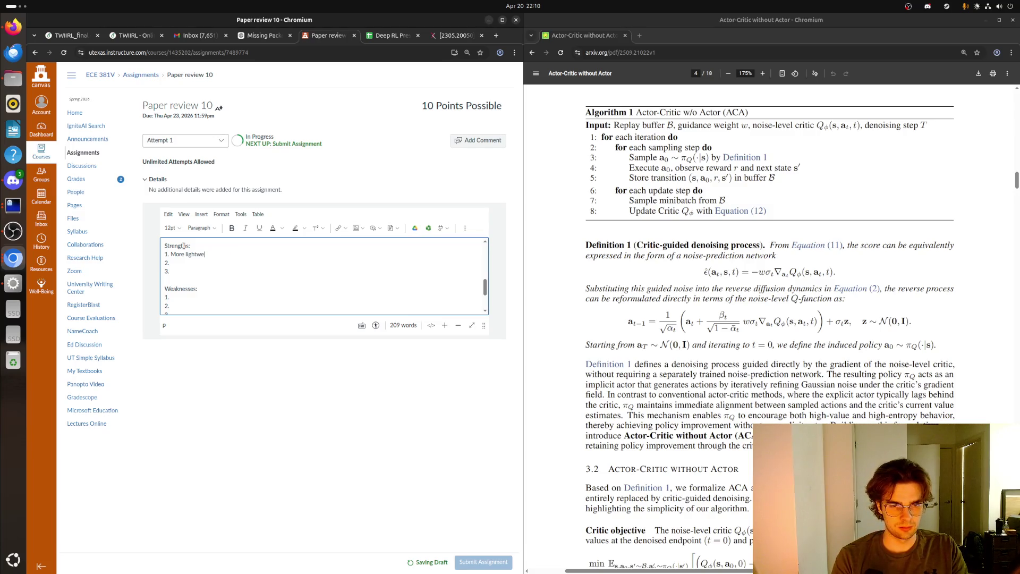
{"action": "type", "text": "ight and eliminates"}
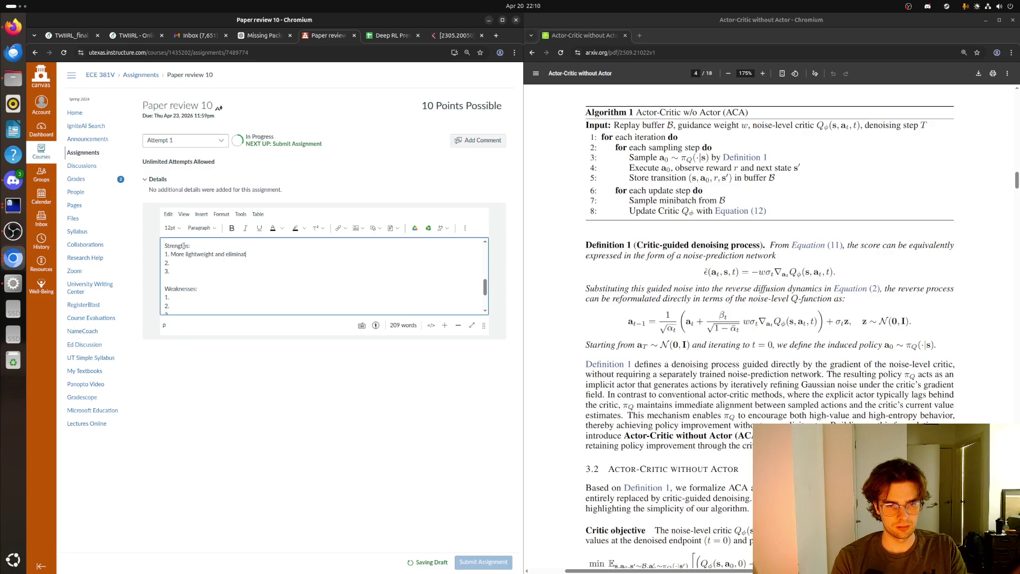
{"action": "key", "text": "BackSpace"}
{"action": "key", "text": "BackSpace"}
{"action": "key", "text": "BackSpace"}
{"action": "key", "text": "BackSpace"}
{"action": "type", "text": "than traditional"}
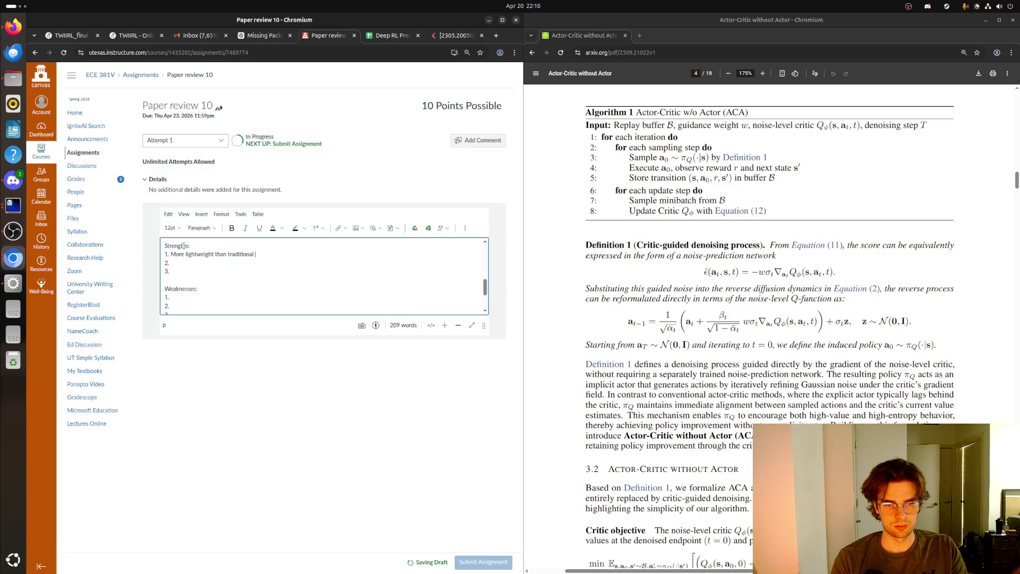
{"action": "key", "text": "BackSpace"}
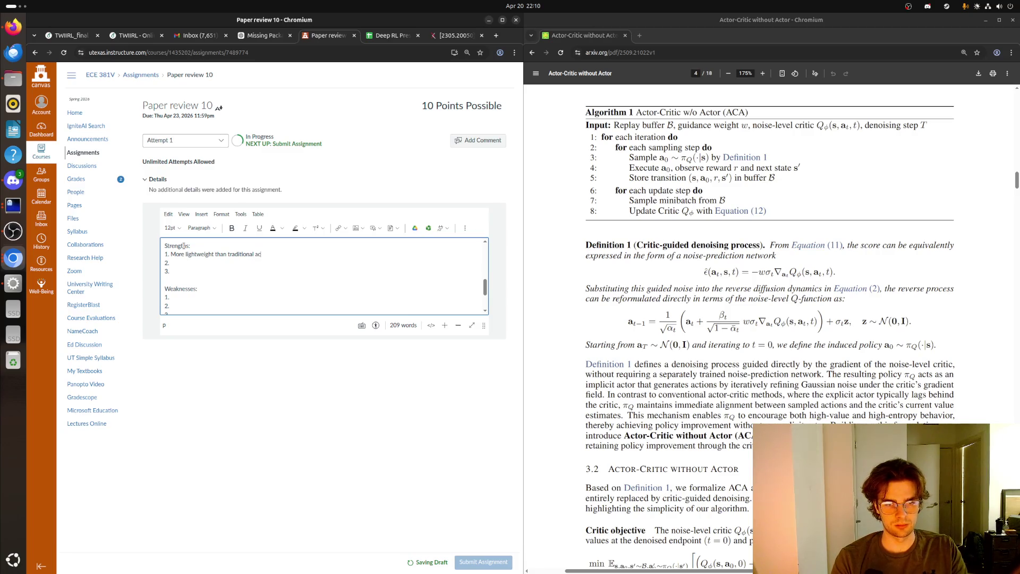
{"action": "type", "text": "tor-cri"}
{"action": "key", "text": "BackSpace"}
{"action": "key", "text": "BackSpace"}
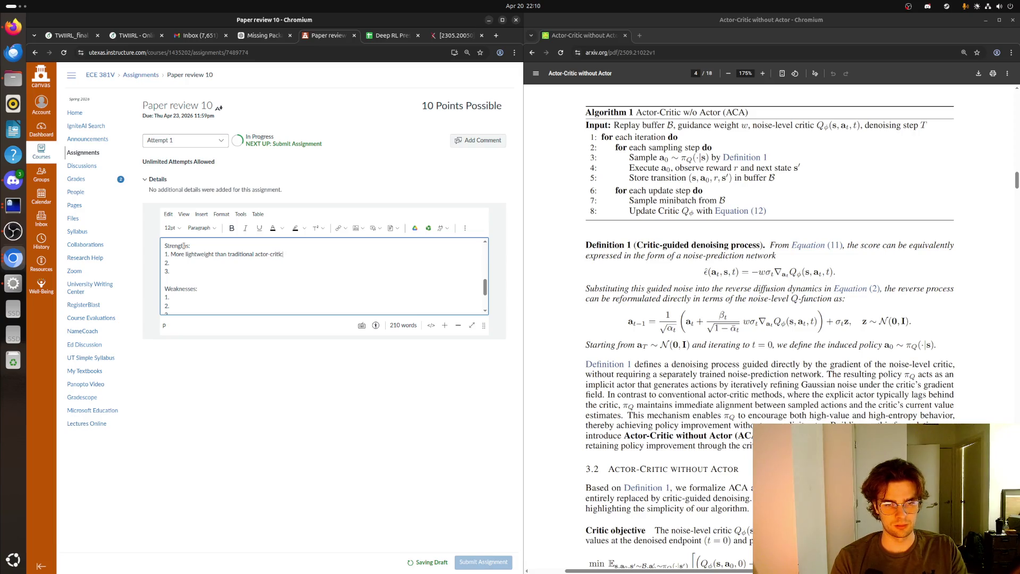
{"action": "type", "text": "methods"}
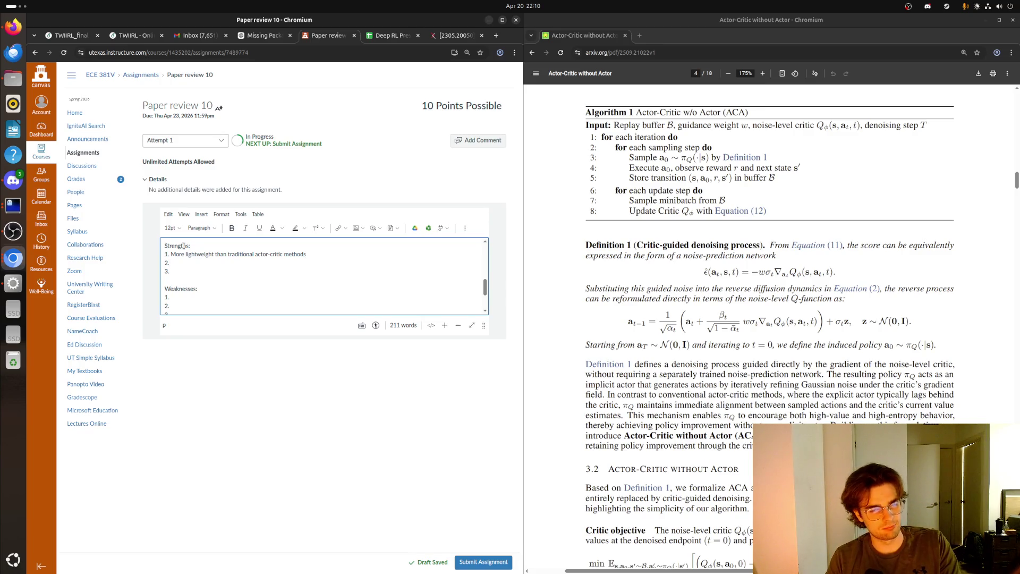
{"action": "key", "text": "Down"}
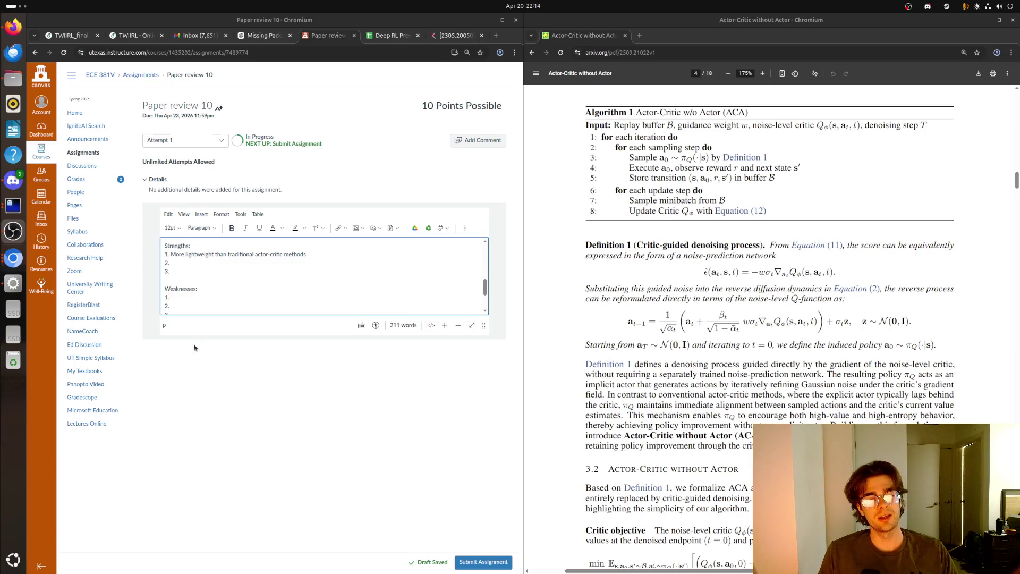
{"action": "left_click", "coordinate": [168, 264]}
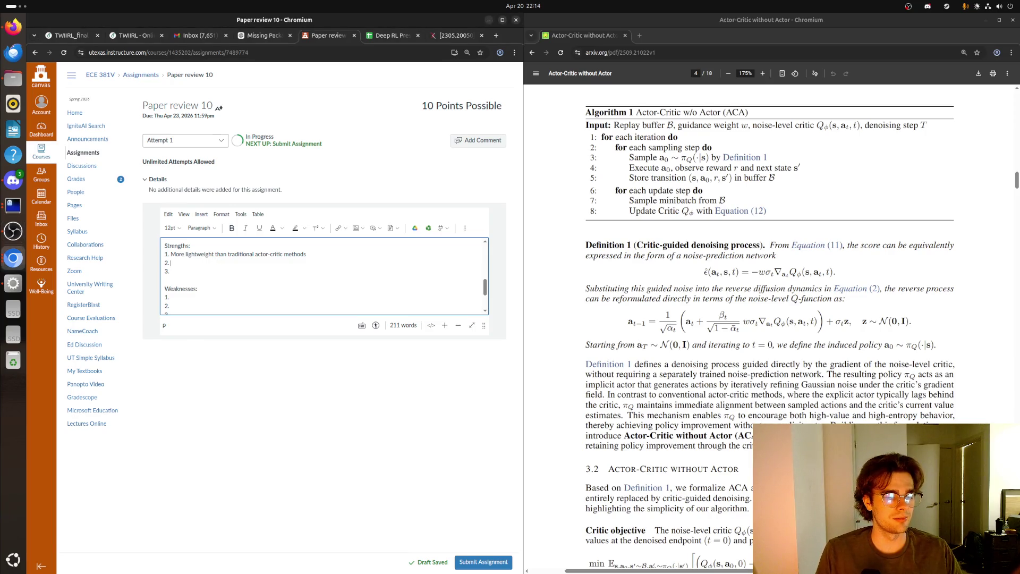
- Begin Strengths item 2: the method maintains multi-modality without heavy diffusion models, capturing diverse high-value actions
{"action": "key", "text": "alt+Tab"}
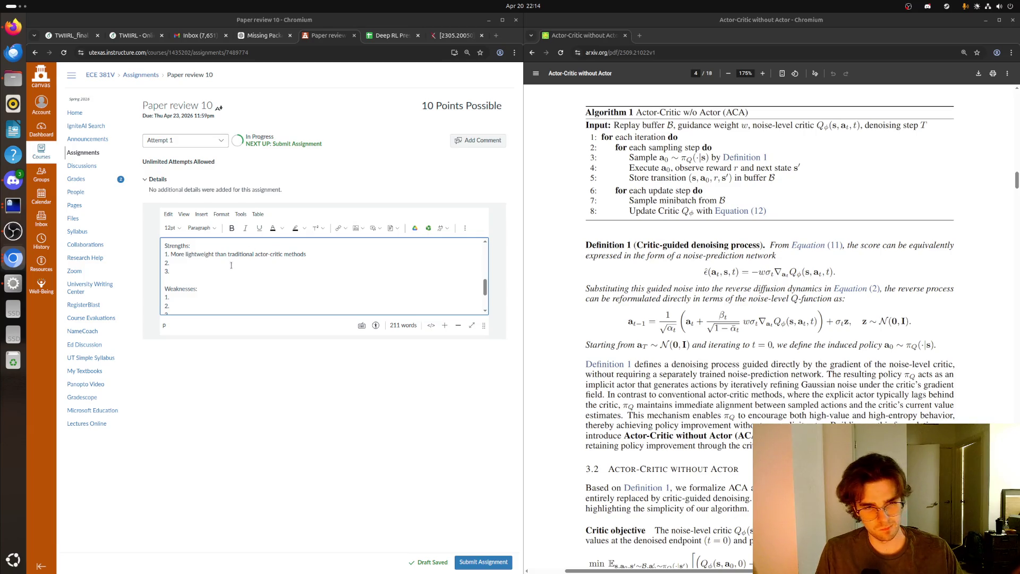
{"action": "left_click", "coordinate": [223, 266]}
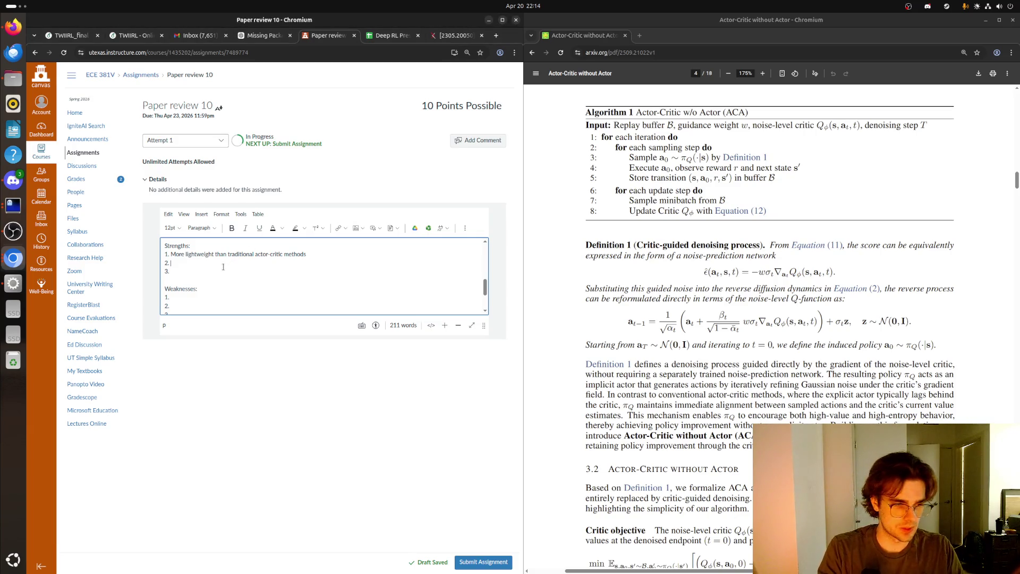
{"action": "type", "text": "Th"}
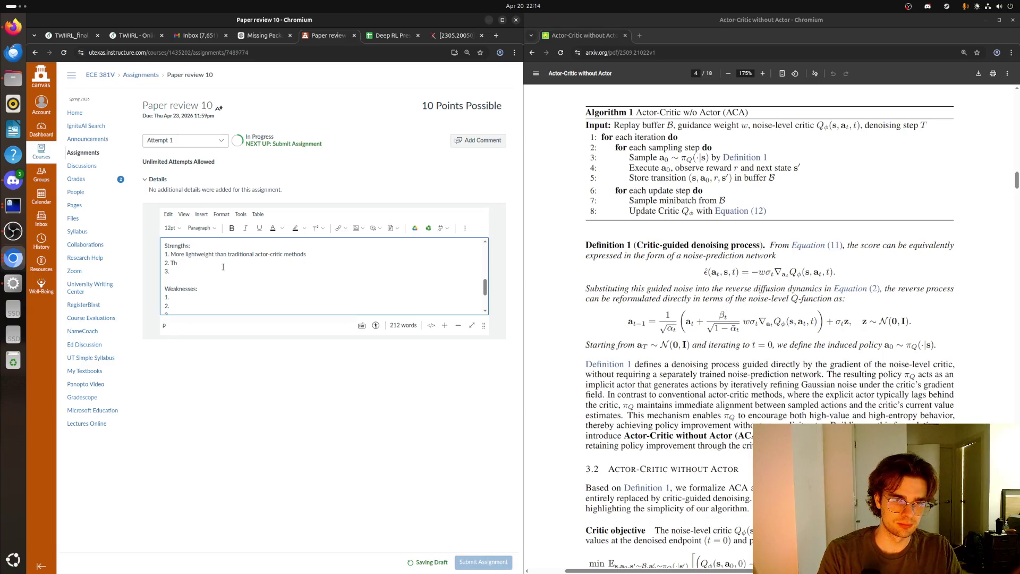
{"action": "type", "text": "eis method "}
{"action": "type", "text": "is capa"}
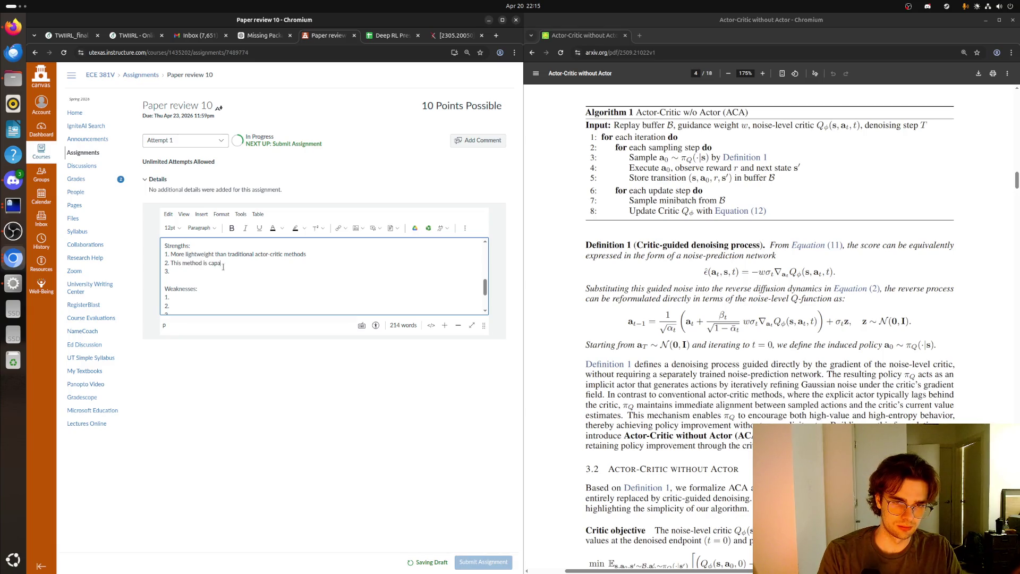
{"action": "type", "text": "ble of mainta"}
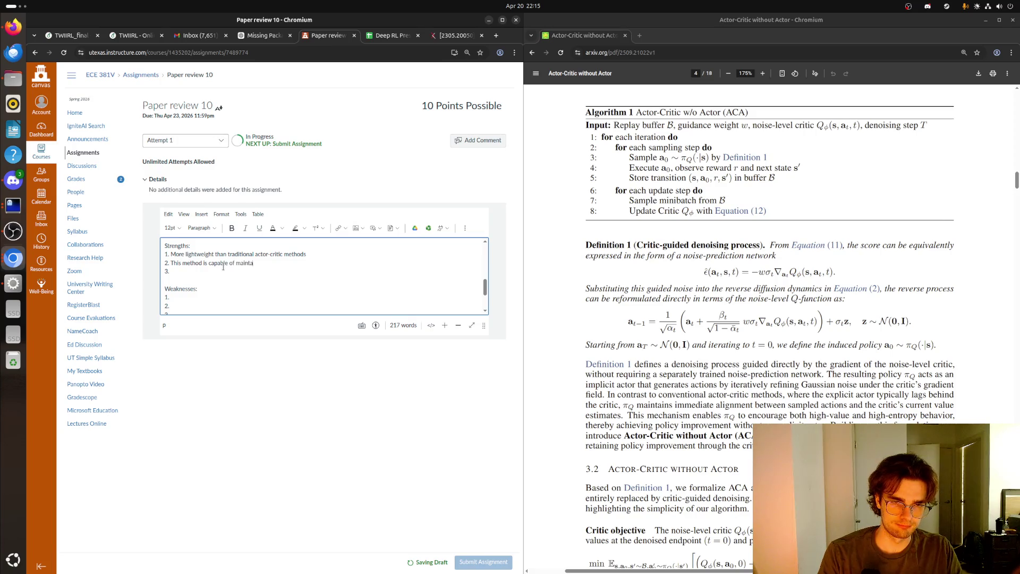
{"action": "type", "text": "ining "}
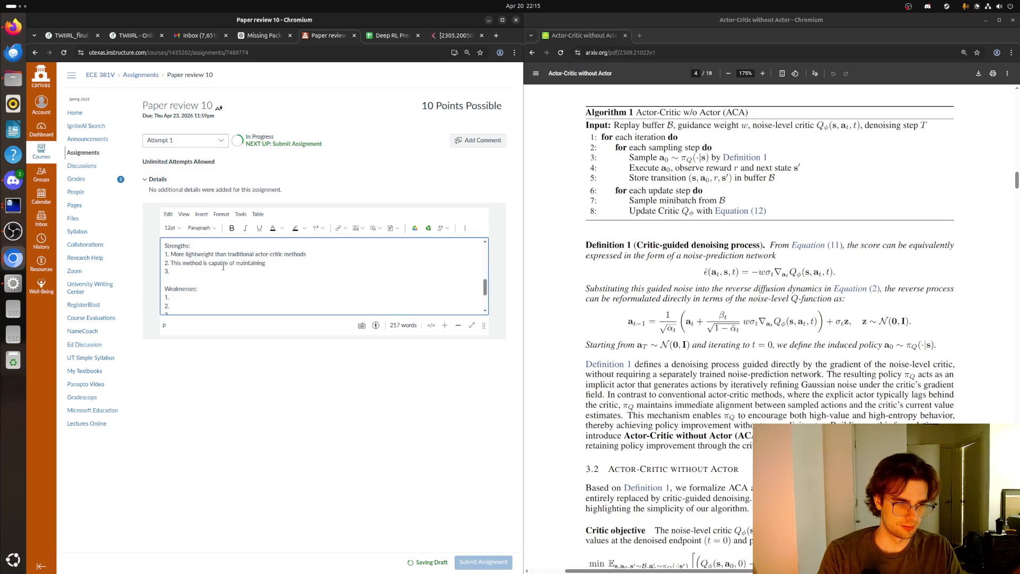
{"action": "type", "text": "multi-"}
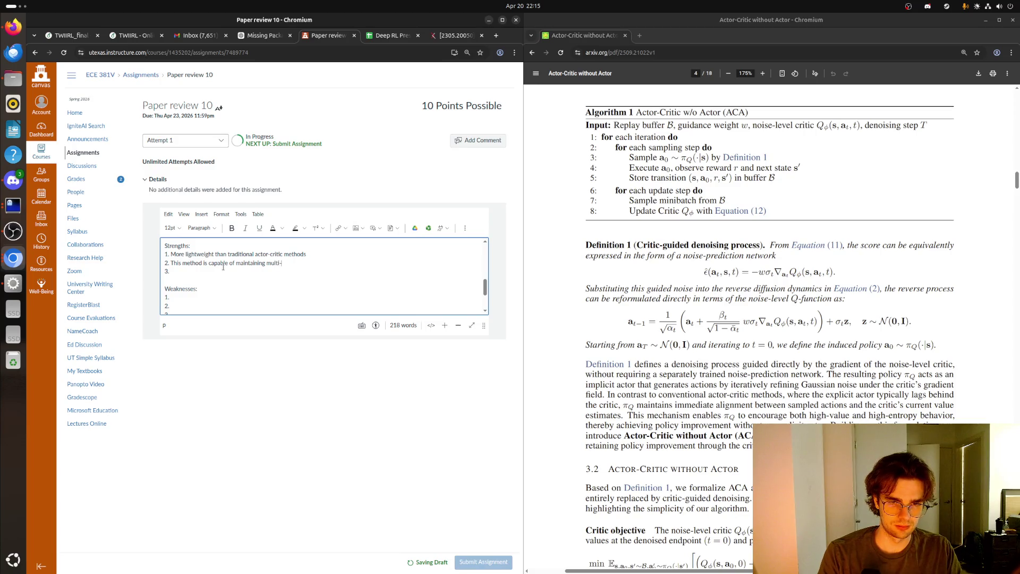
{"action": "type", "text": "modal "}
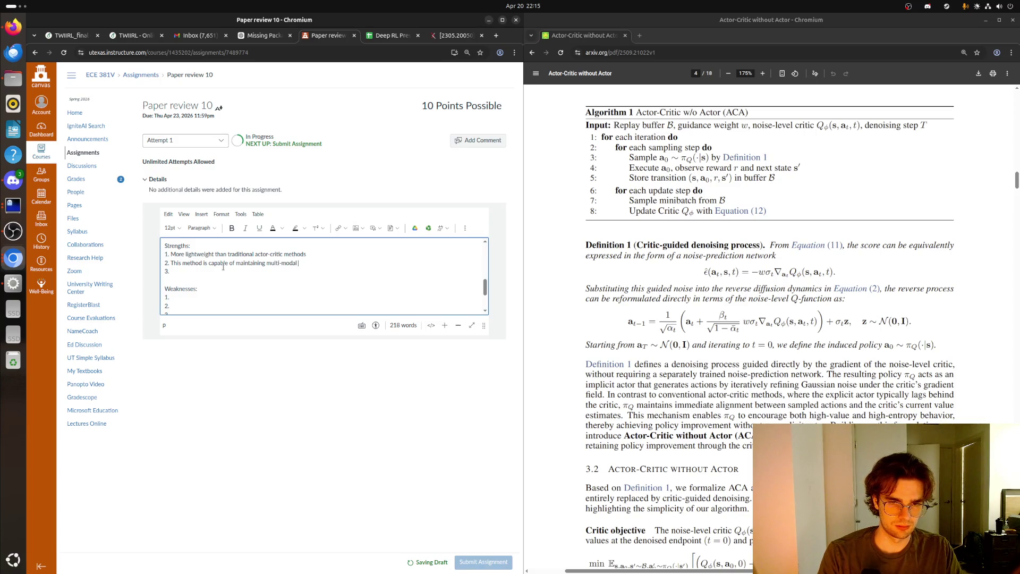
{"action": "type", "text": "ity"}
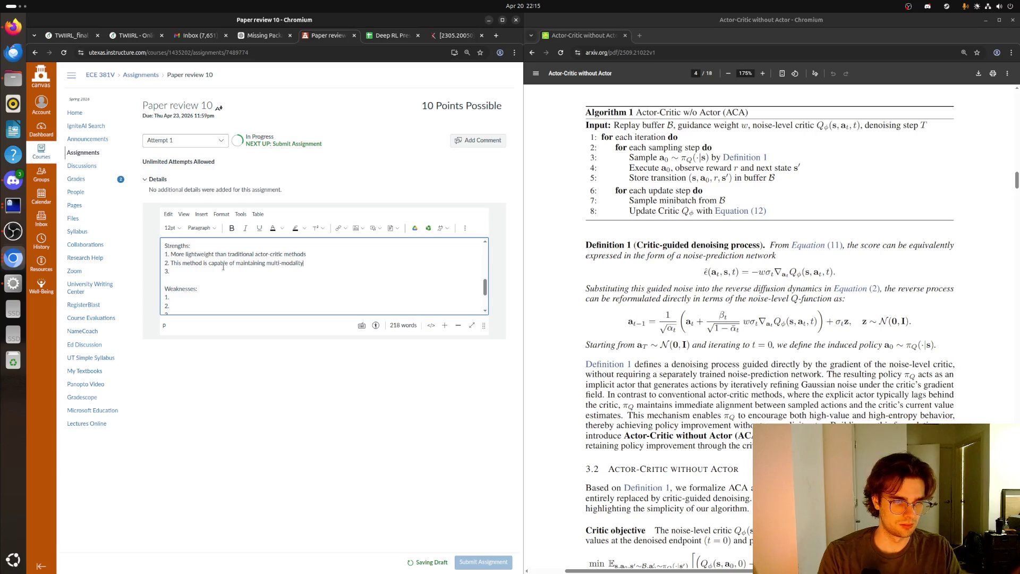
{"action": "type", "text": " with"}
{"action": "type", "text": "hout "}
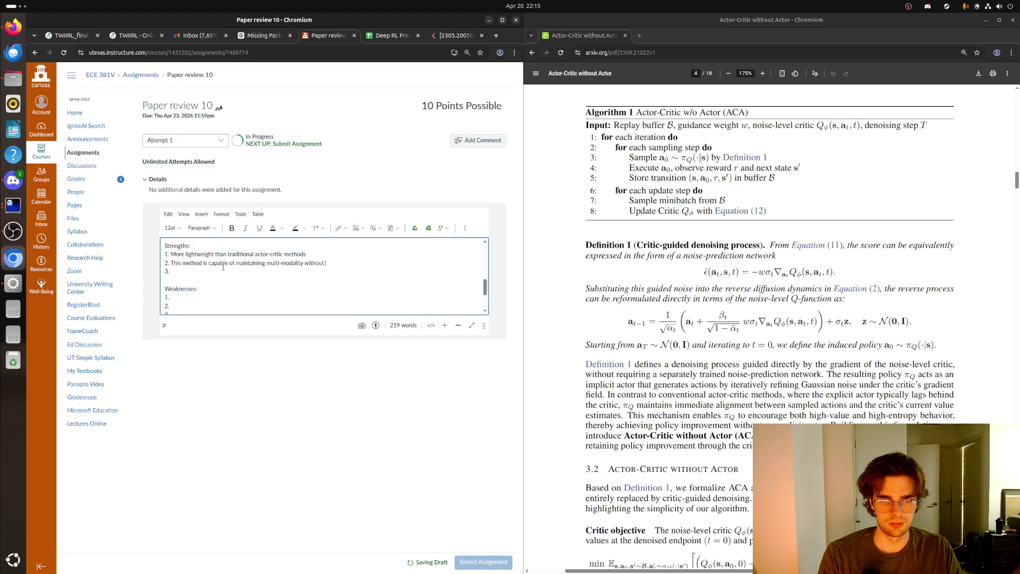
{"action": "type", "text": "heavy diffusion models"}
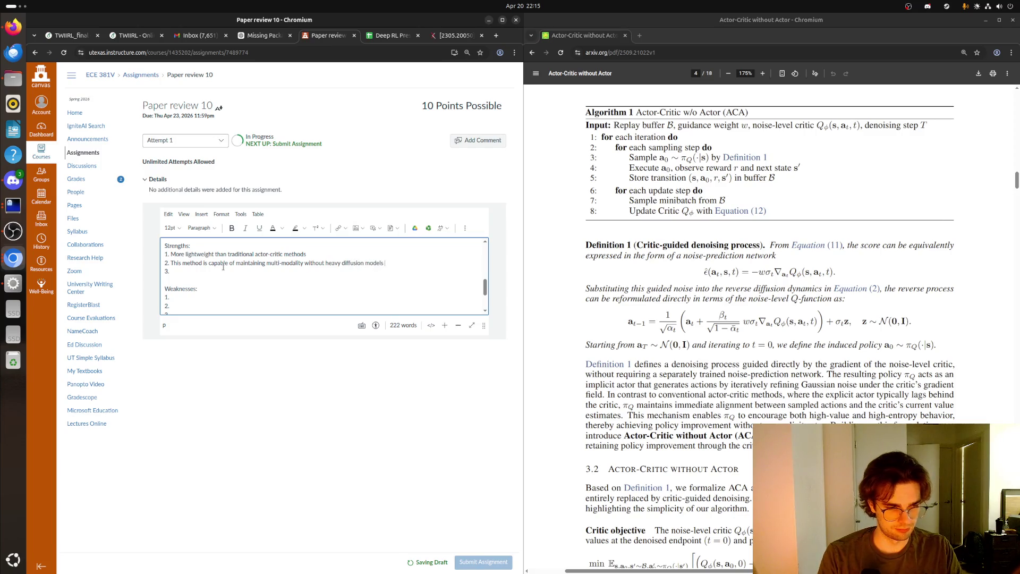
{"action": "type", "text": "because it co"}
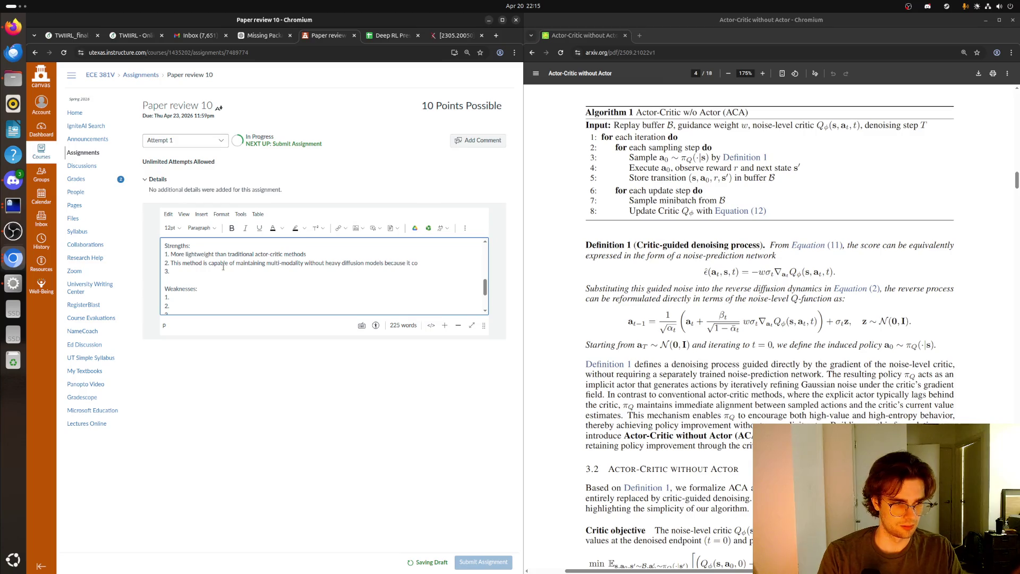
{"action": "type", "text": "pture"}
{"action": "type", "text": "iver"}
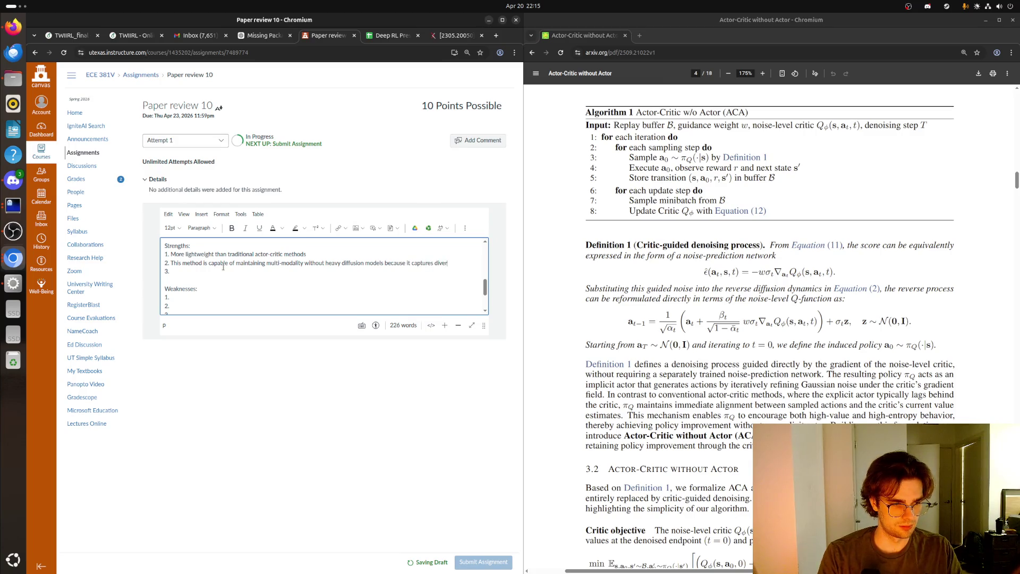
{"action": "type", "text": "se high-value ac"}
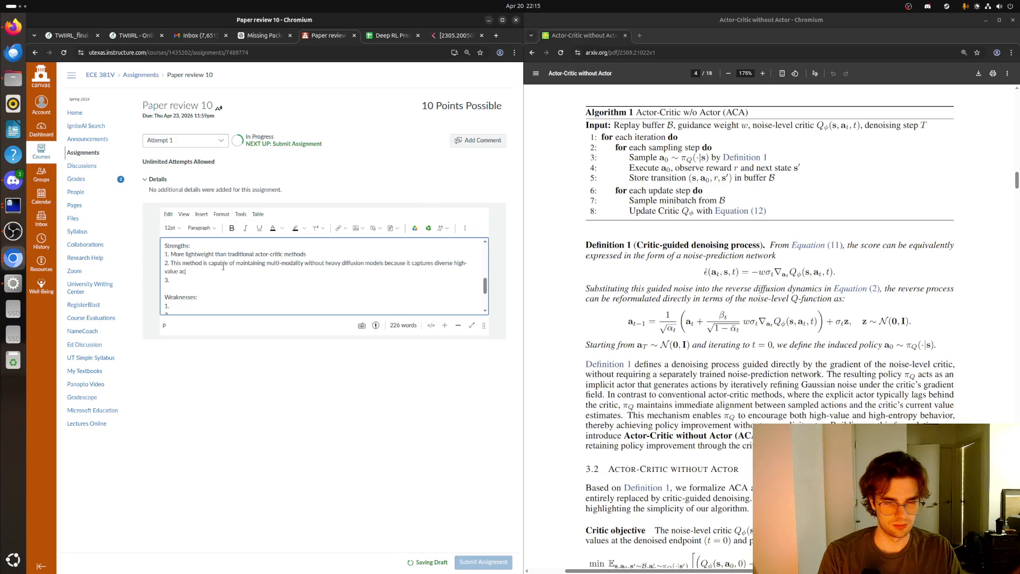
{"action": "type", "text": "io"}
{"action": "key", "text": "BackSpace"}
{"action": "key", "text": "BackSpace"}
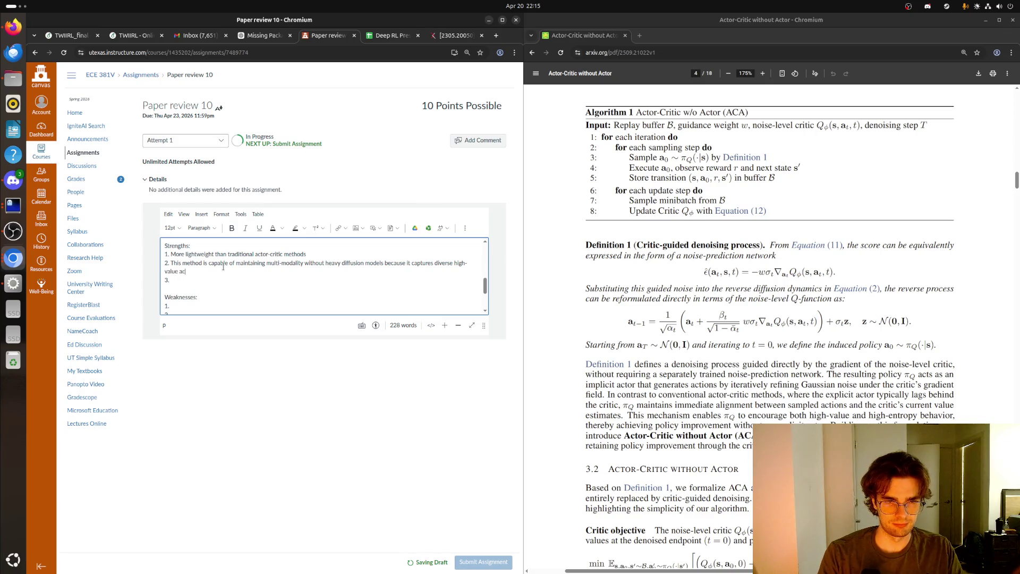
- Finish strength 2 and type strength 3 on strong empirical performance against standard RL baselines
{"action": "type", "text": "tions"}
{"action": "type", "text": ". "}
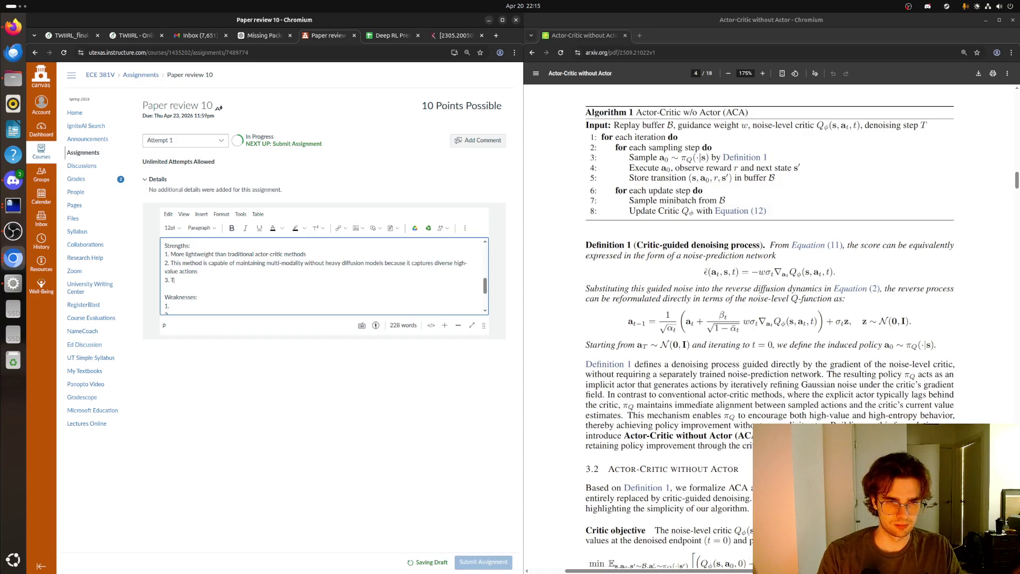
{"action": "type", "text": "This paper shows h"}
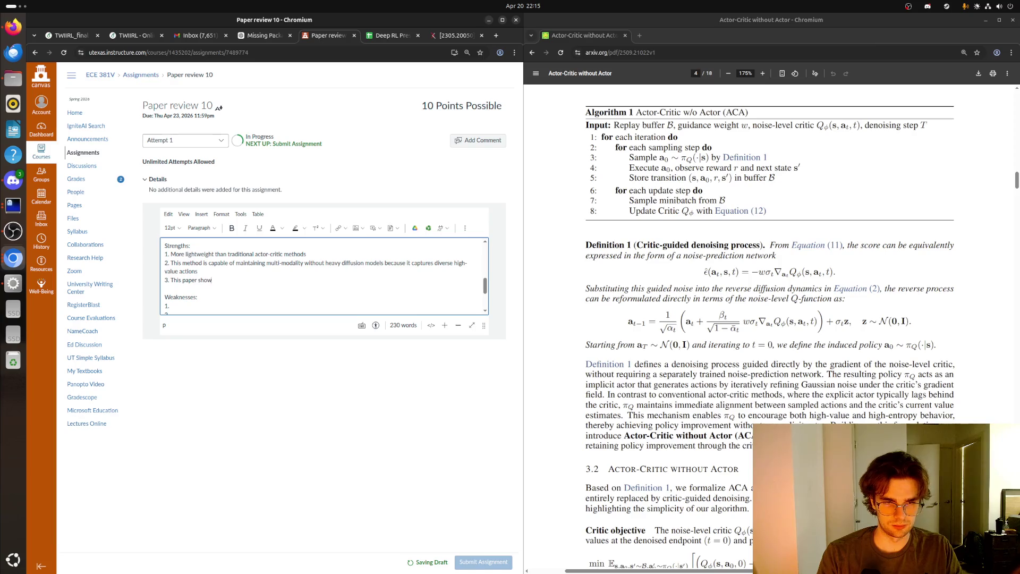
{"action": "type", "text": "igh "}
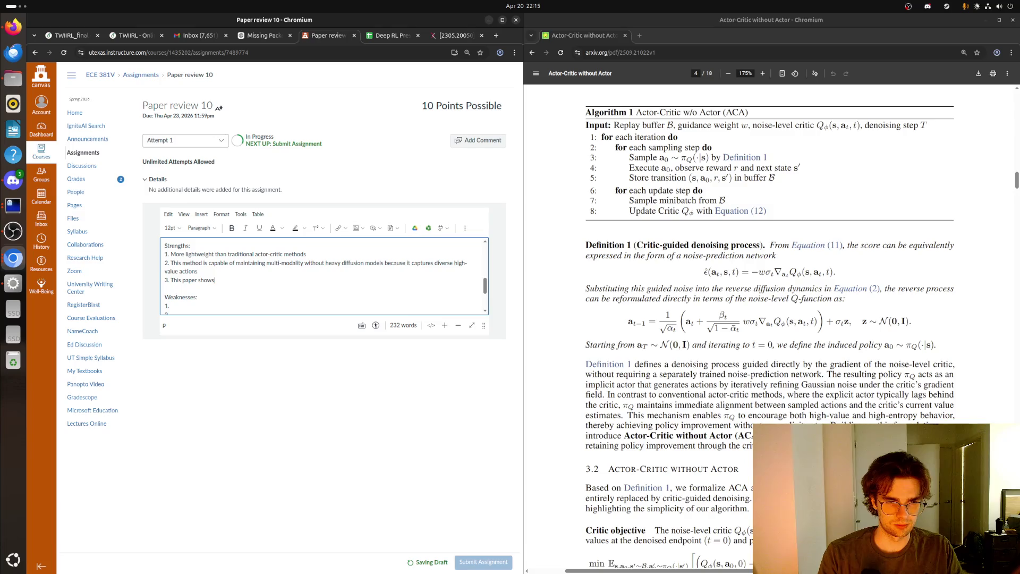
{"action": "type", "text": "strong empi"}
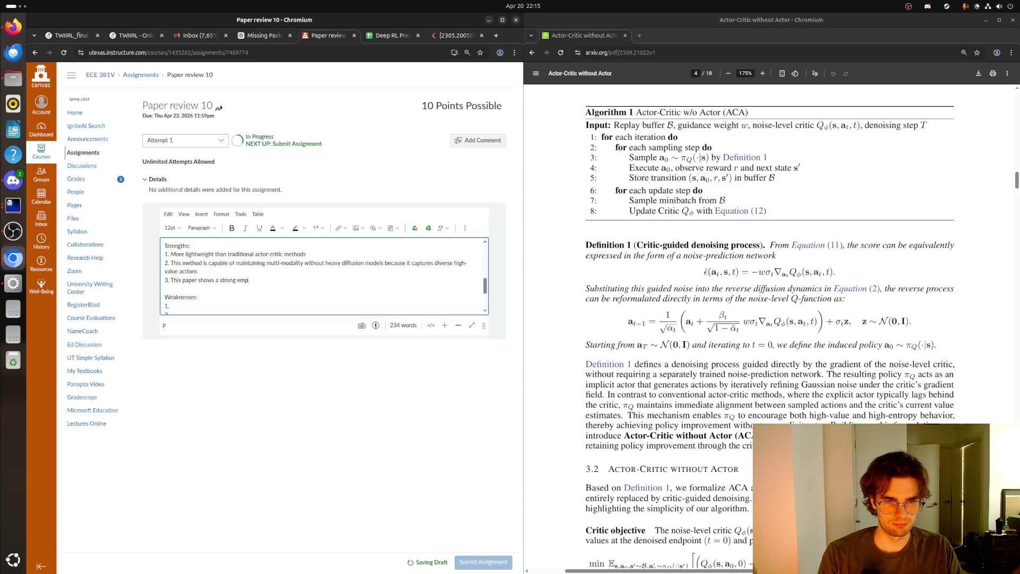
{"action": "type", "text": "ri"}
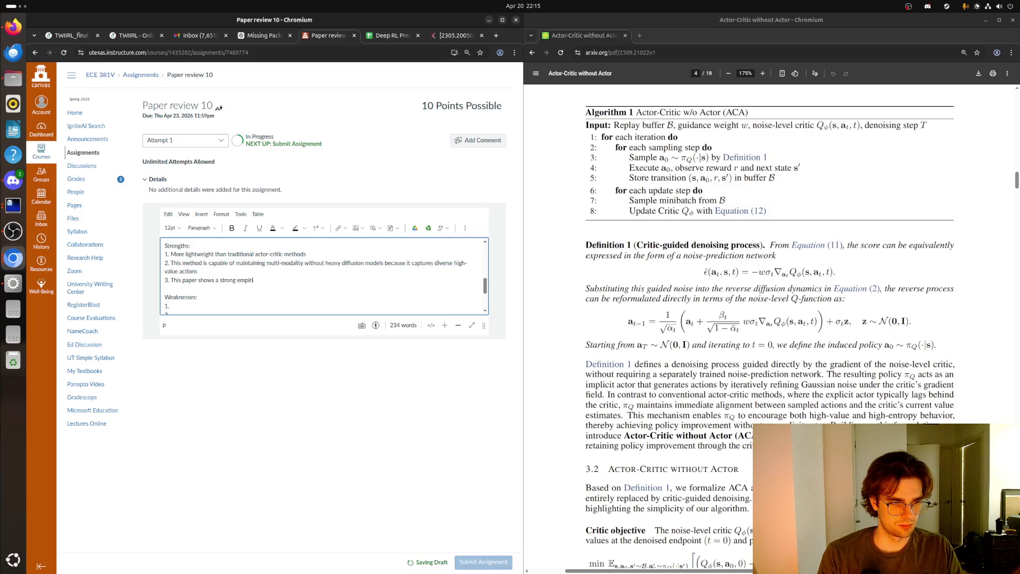
{"action": "type", "text": "cal perfomanc"}
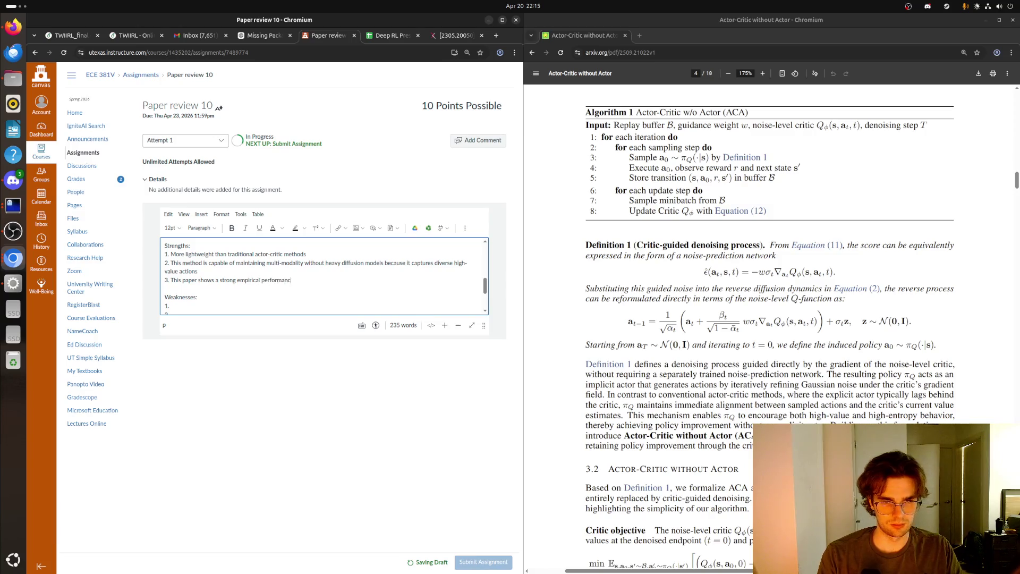
{"action": "type", "text": "gainst"}
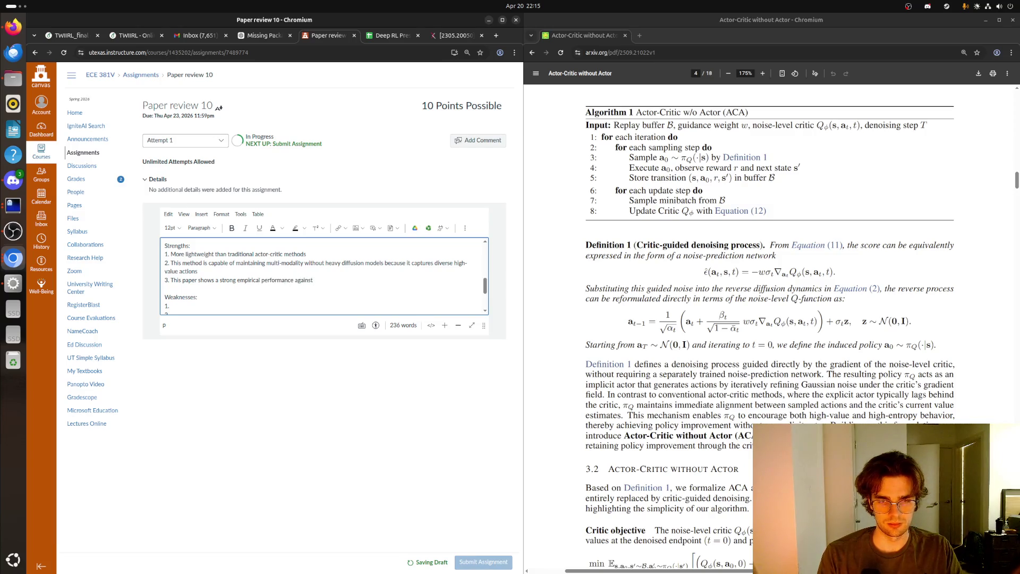
{"action": "type", "text": " standard baselines in the "}
{"action": "type", "text": "world of RL"}
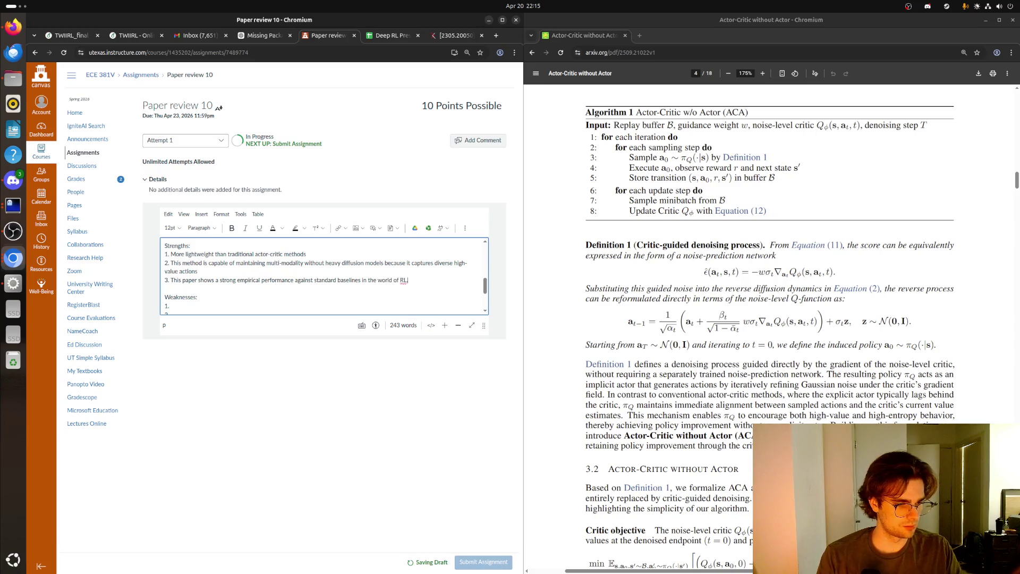
{"action": "type", "text": "."}
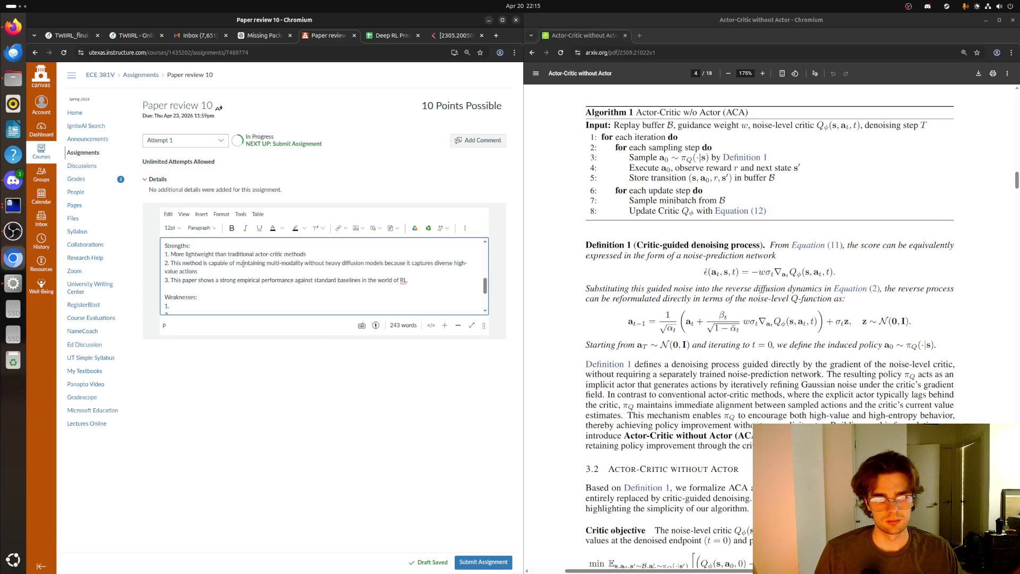
{"action": "scroll", "coordinate": [243, 264], "scroll_direction": "down", "scroll_amount": 3}
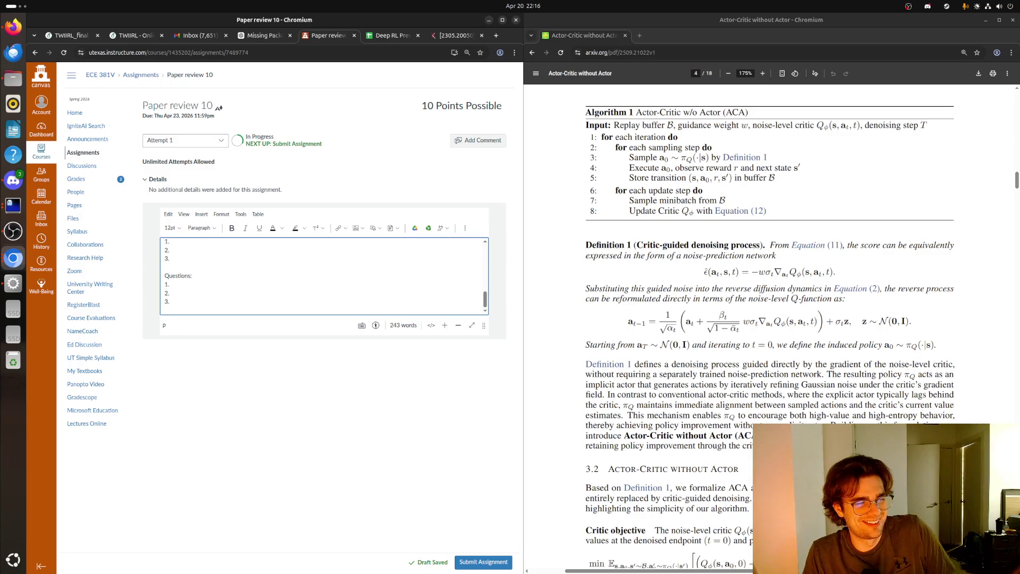
{"action": "key", "text": "alt+Tab"}
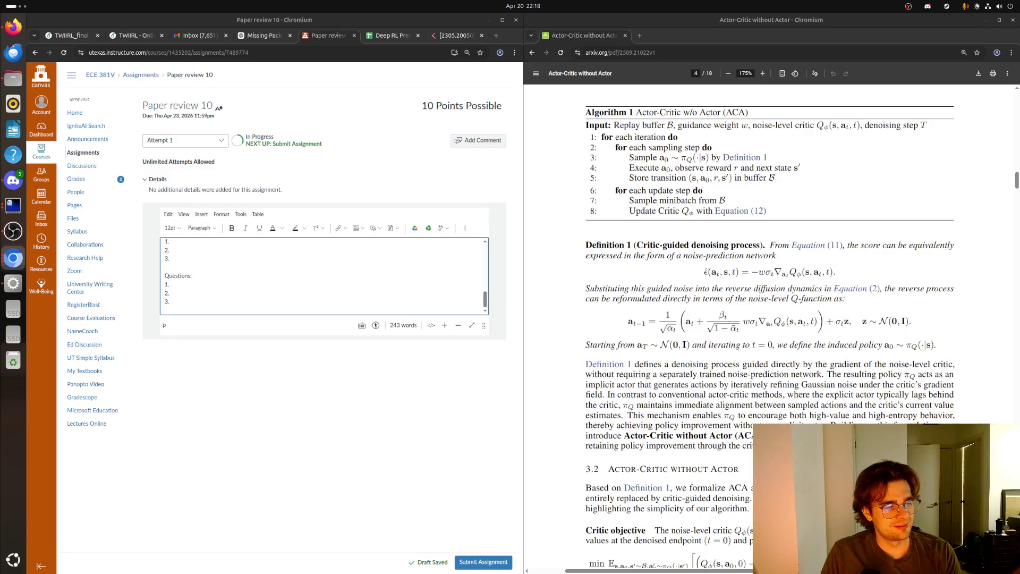
- Type weakness 1: iterative action sampling is computationally expensive, requiring multiple denoising steps even without an actor
{"action": "scroll", "coordinate": [324, 276], "scroll_direction": "up", "scroll_amount": 2}
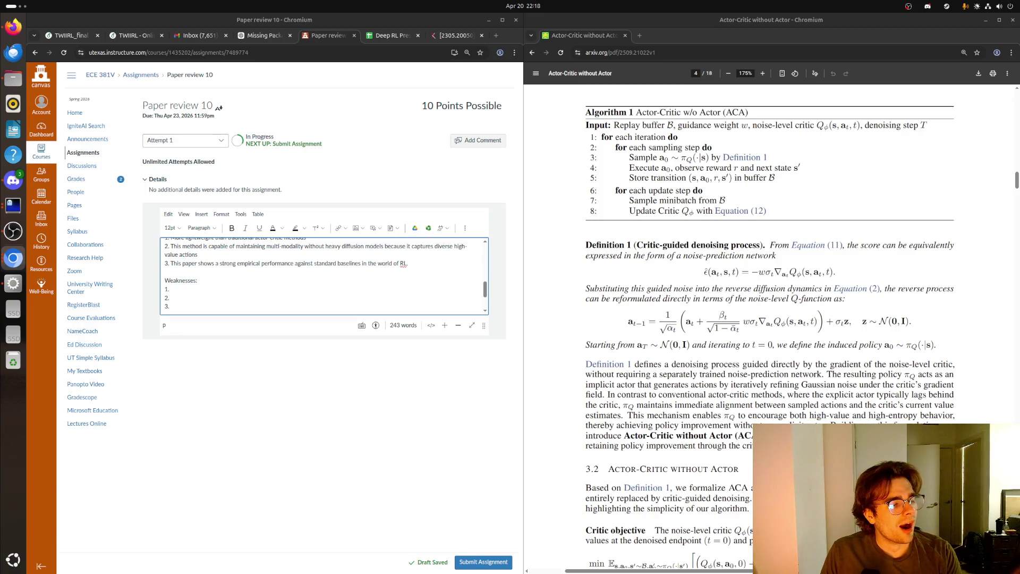
{"action": "left_click", "coordinate": [203, 292]}
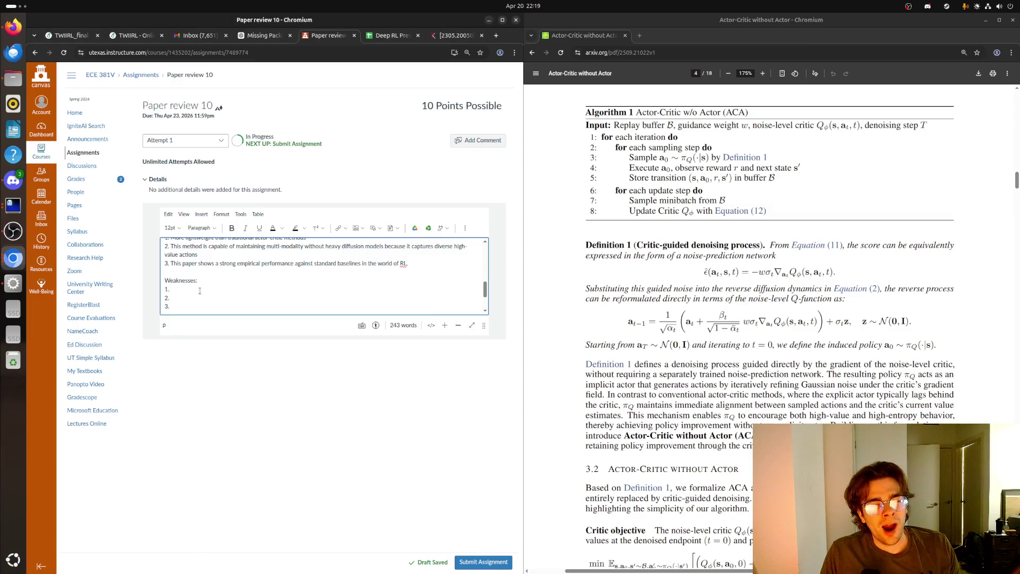
{"action": "type", "text": "Iterative actio"}
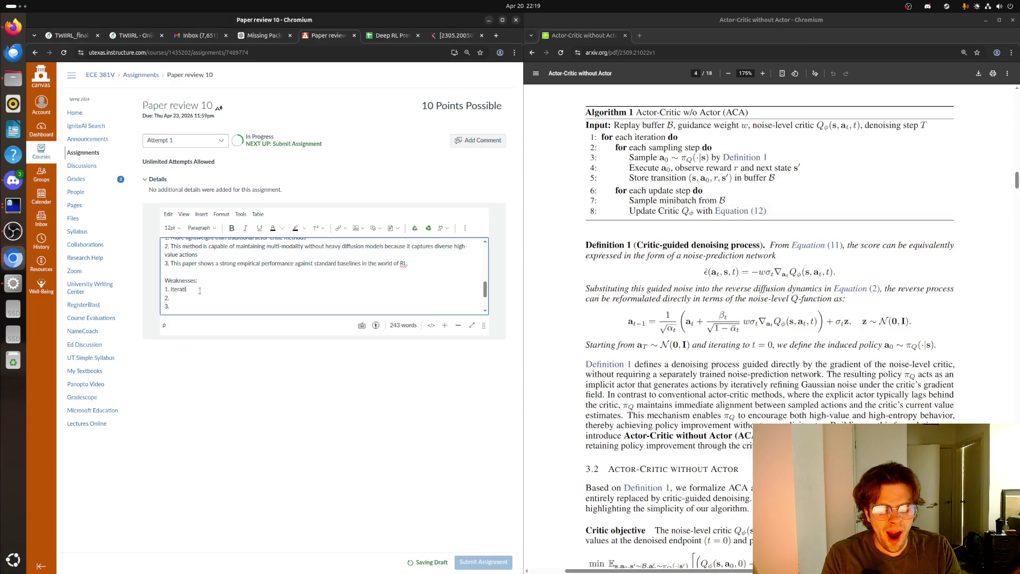
{"action": "type", "text": "n sampl"}
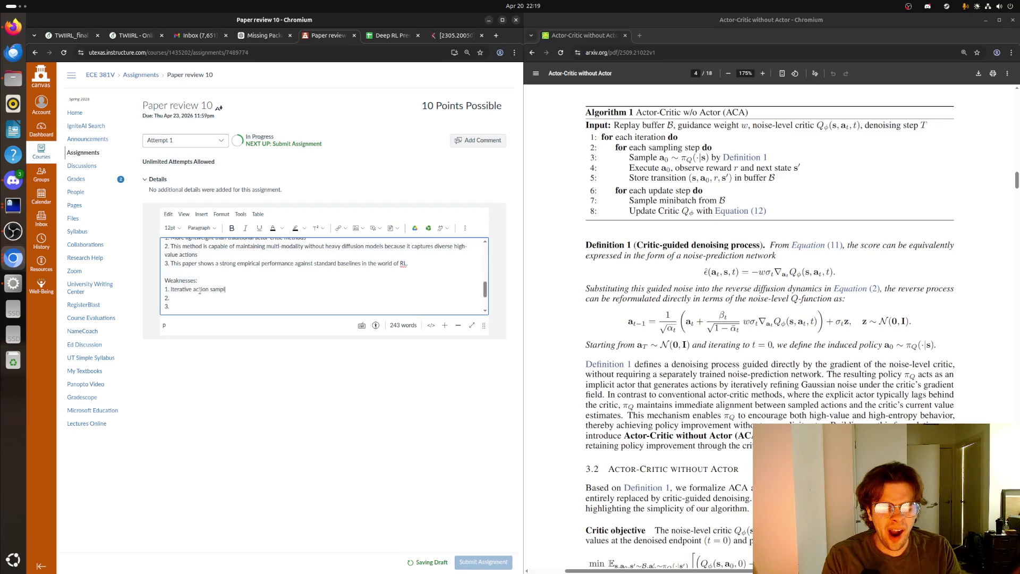
{"action": "type", "text": "ing is still exp"}
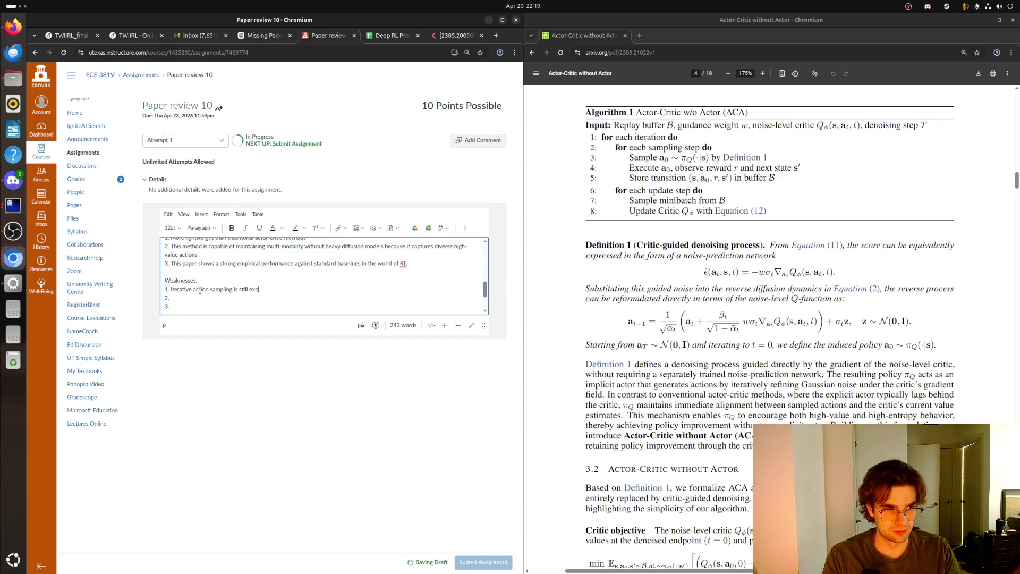
{"action": "type", "text": "ensive computationally"}
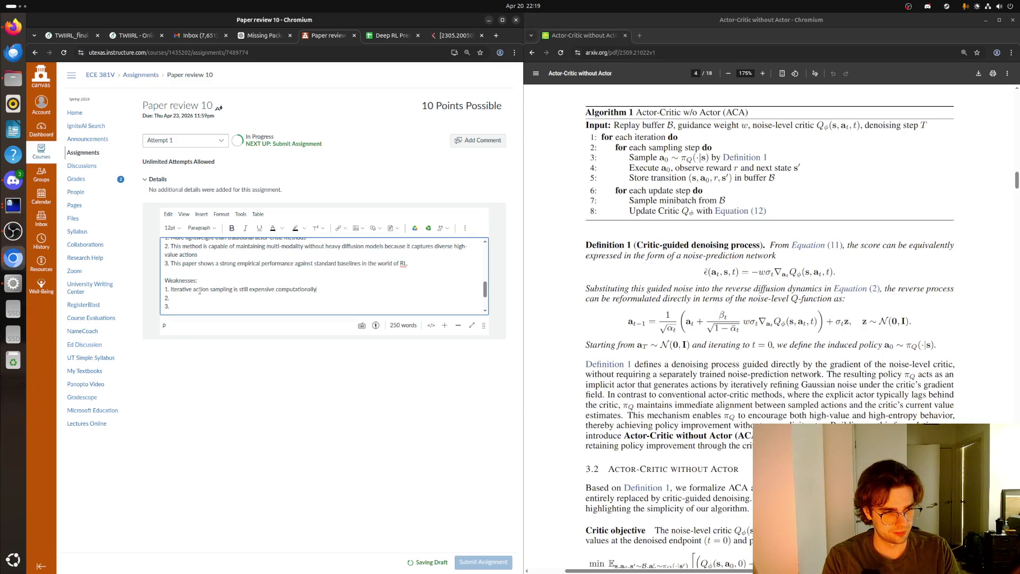
{"action": "type", "text": ", and eve"}
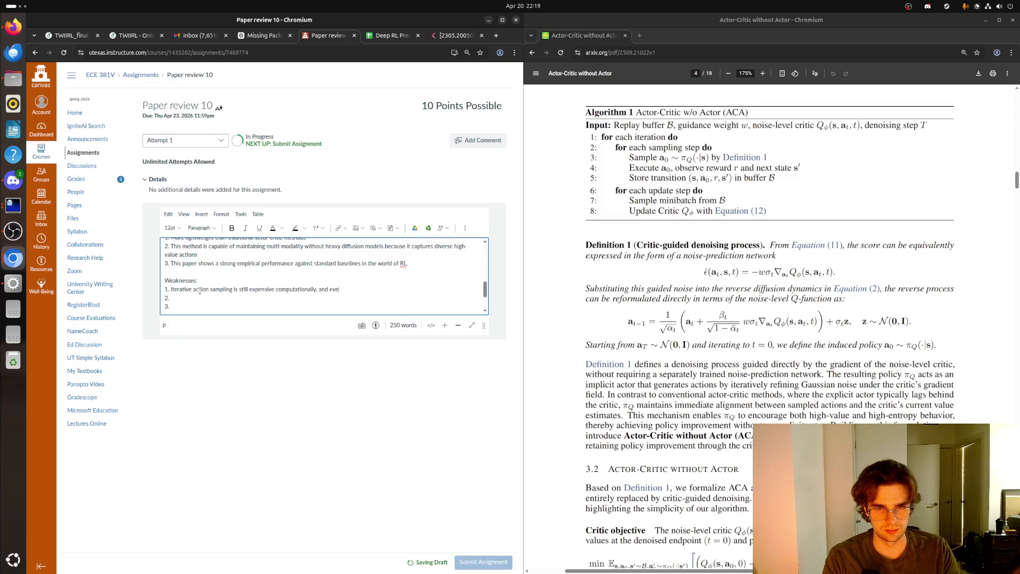
{"action": "key", "text": "BackSpace"}
{"action": "key", "text": "BackSpace"}
{"action": "key", "text": "BackSpace"}
{"action": "type", "text": "."}
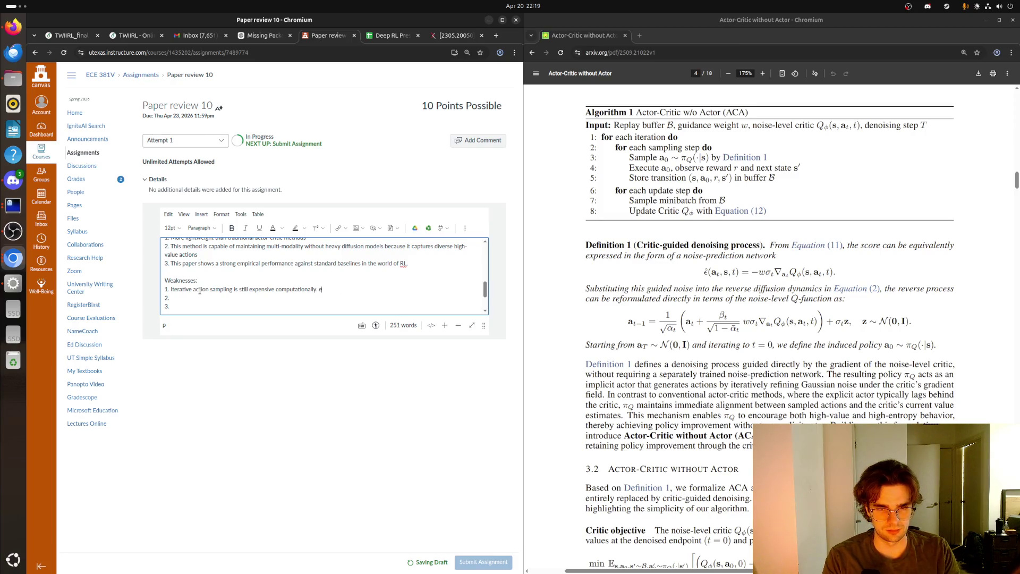
{"action": "key", "text": "BackSpace"}
{"action": "type", "text": "Even without "}
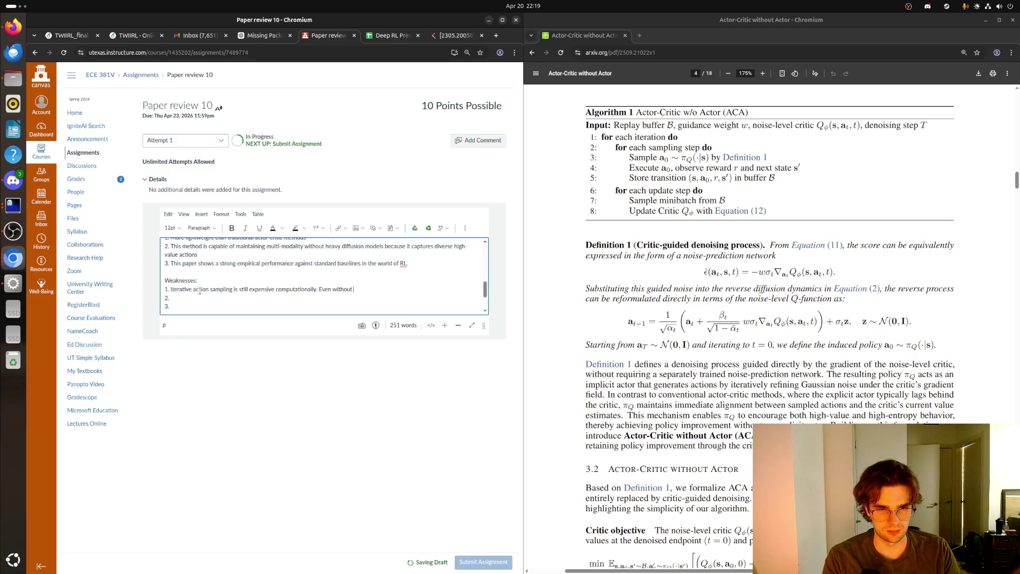
{"action": "type", "text": "an actor,generating actions"}
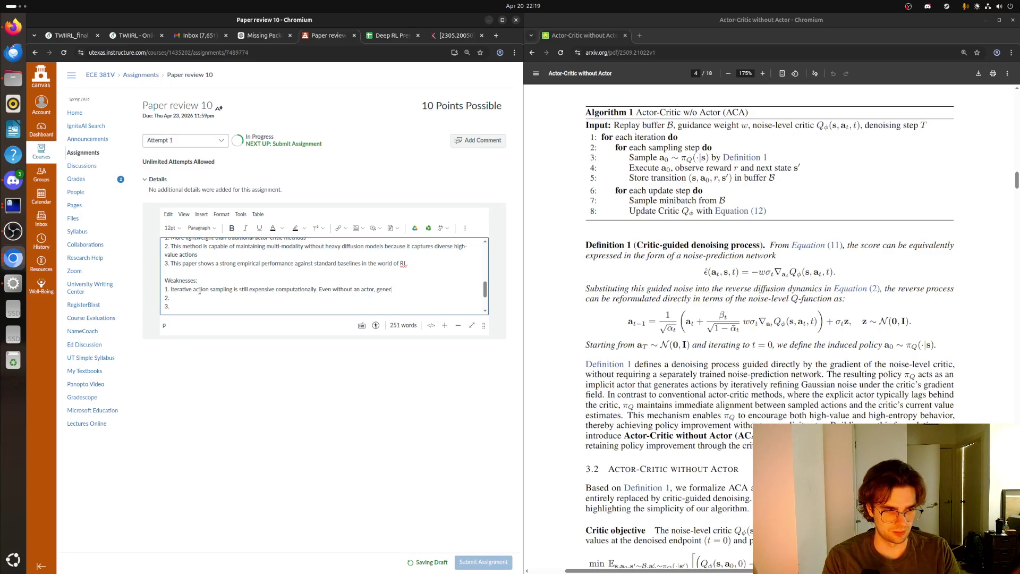
{"action": "type", "text": " er"}
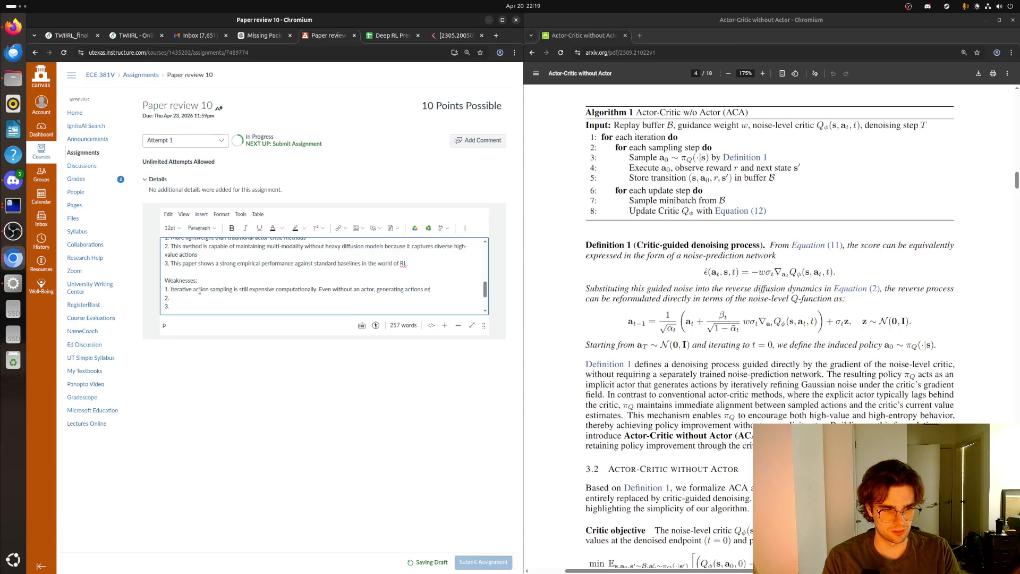
{"action": "key", "text": "BackSpace"}
{"action": "key", "text": "BackSpace"}
{"action": "type", "text": "requires m"}
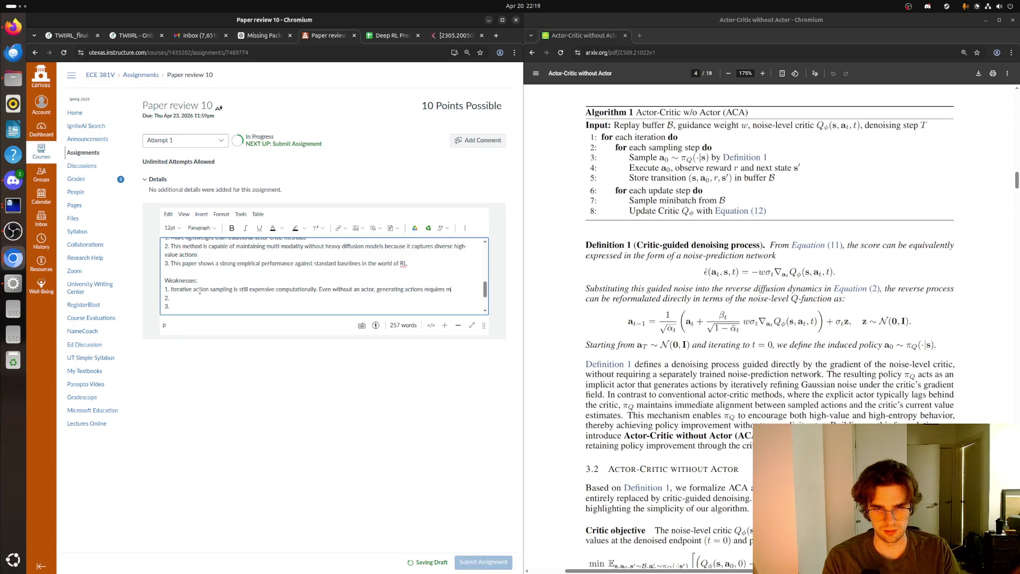
{"action": "type", "text": "ultiple denois"}
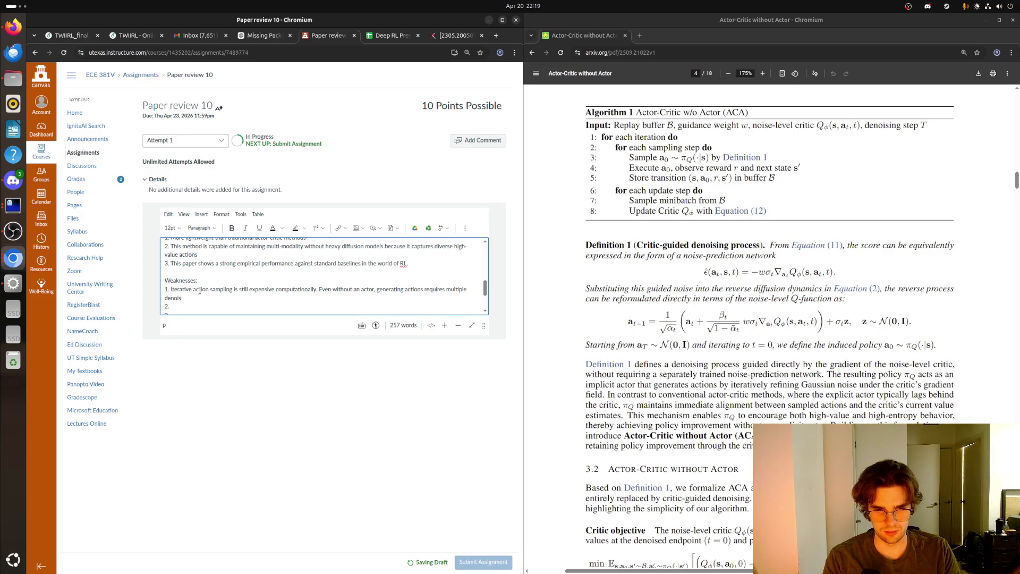
{"action": "type", "text": "ing seteps"}
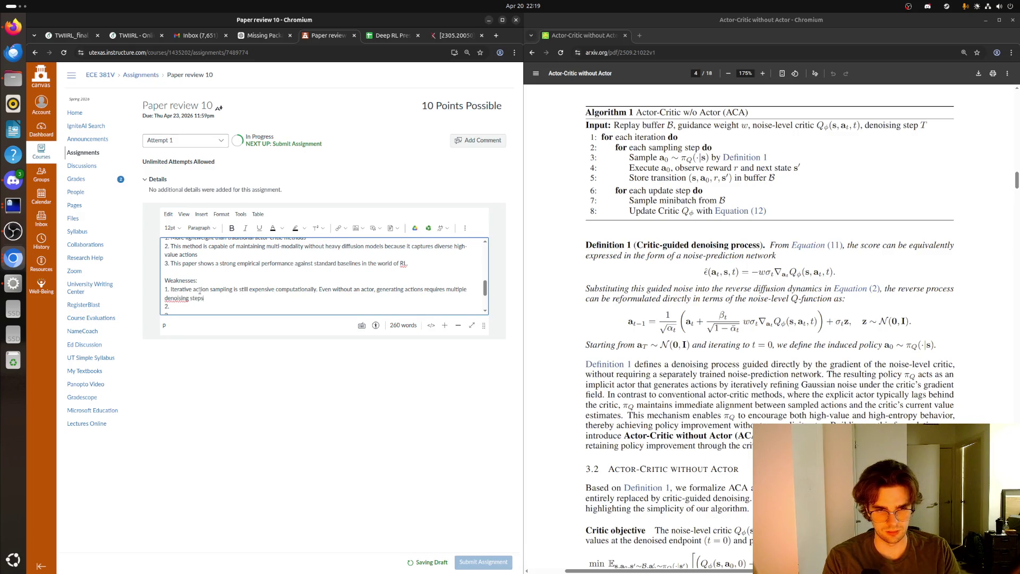
{"action": "scroll", "coordinate": [175, 258], "scroll_direction": "down", "scroll_amount": 2}
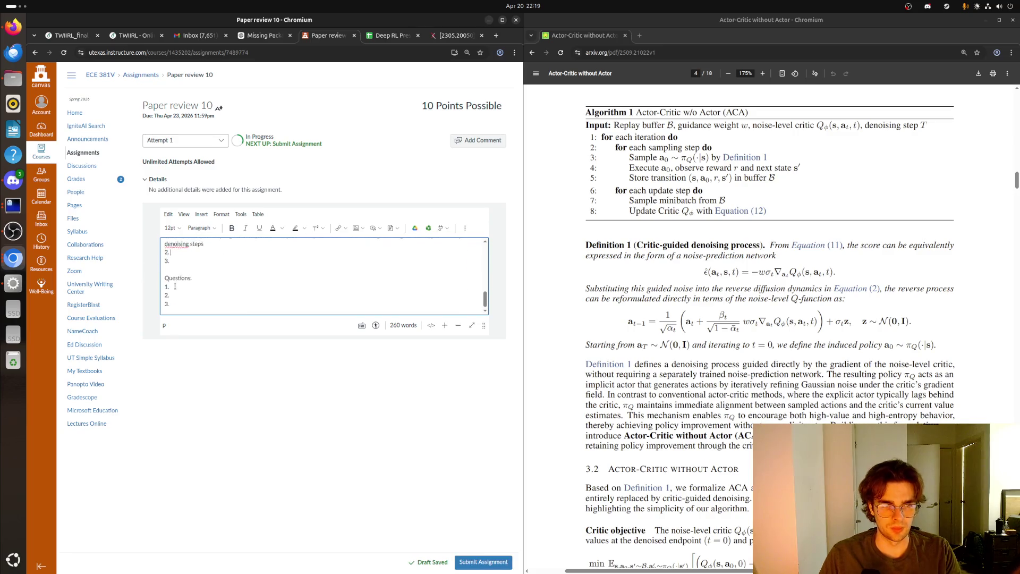
- Remove the extra weakness line and write weakness 2 on limited theoretical guarantees versus classical RL frameworks
{"action": "left_click", "coordinate": [176, 259]}
{"action": "key", "text": "BackSpace"}
{"action": "key", "text": "BackSpace"}
{"action": "key", "text": "BackSpace"}
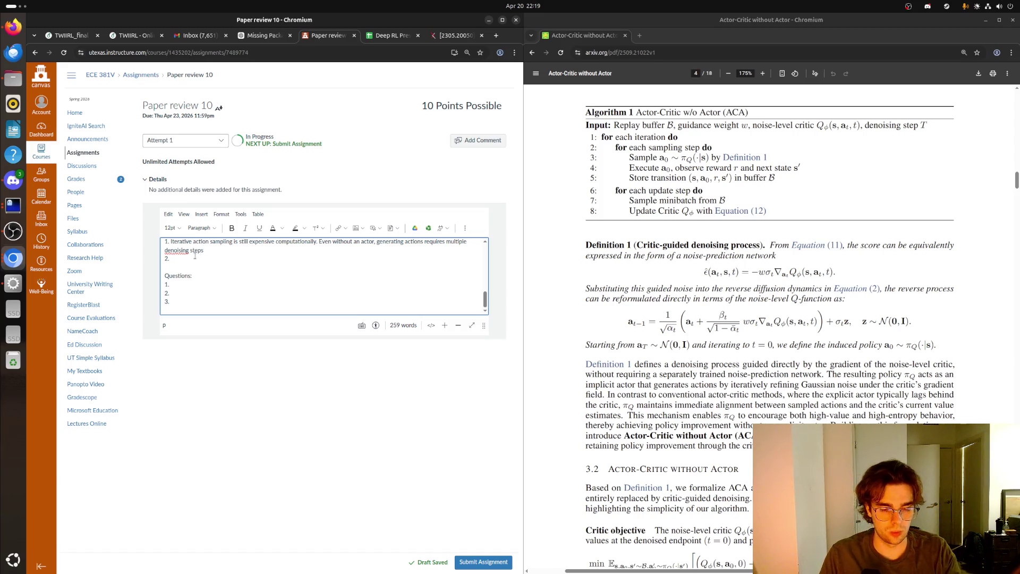
{"action": "type", "text": "There are limite"}
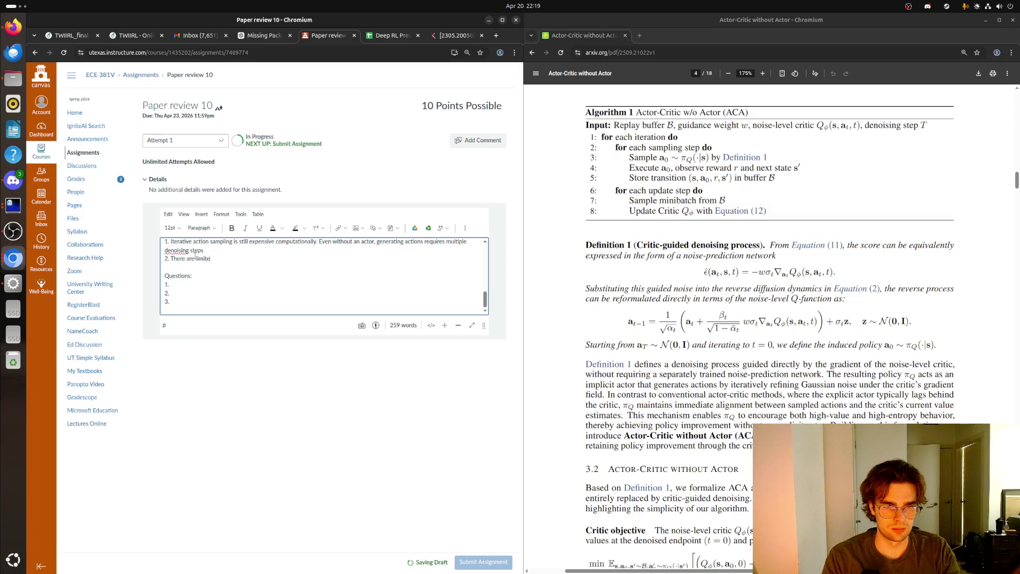
{"action": "type", "text": "d theoretical gua"}
{"action": "type", "text": "rantees in th"}
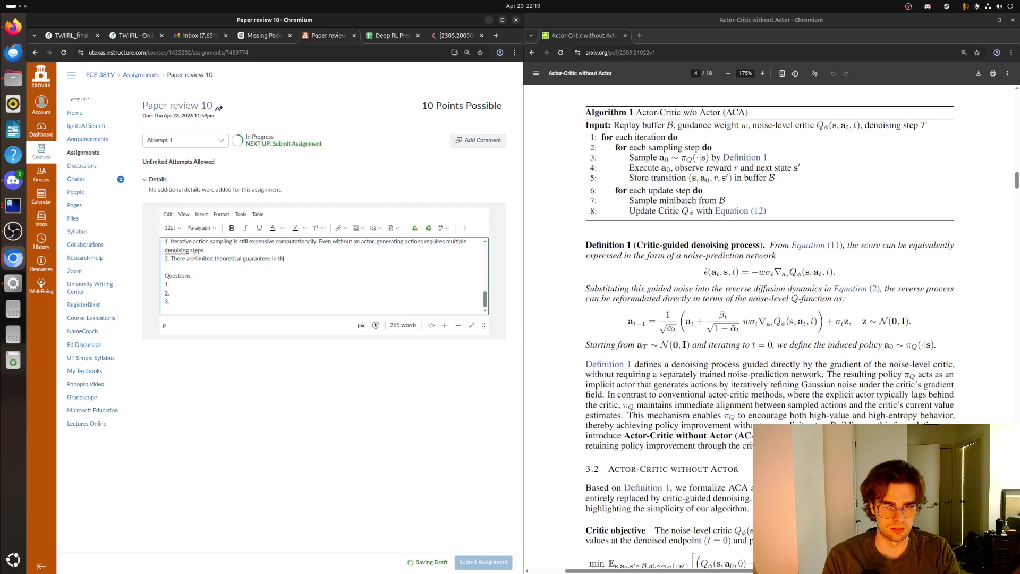
{"action": "type", "text": "is paper"}
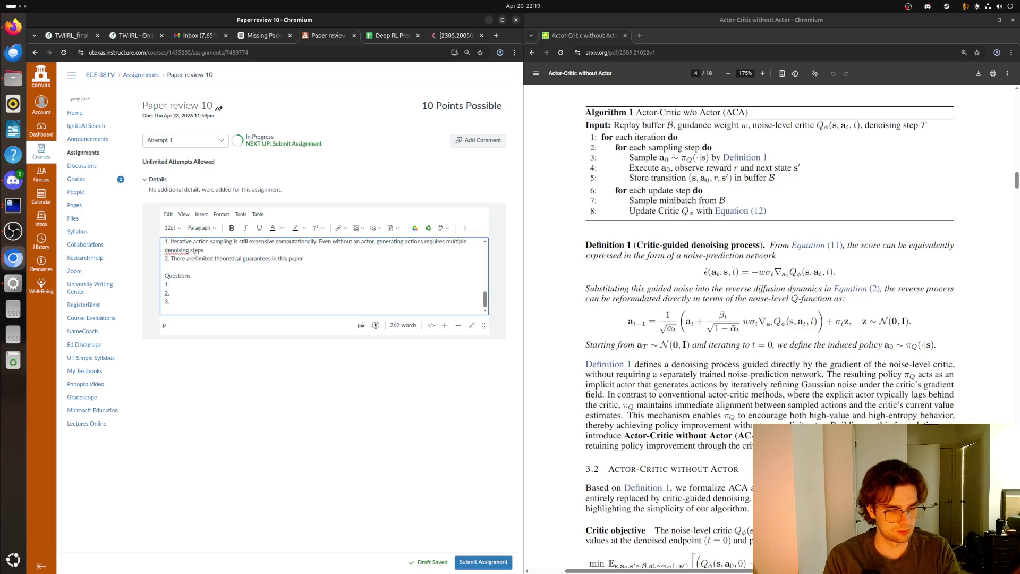
{"action": "type", "text": " compared "}
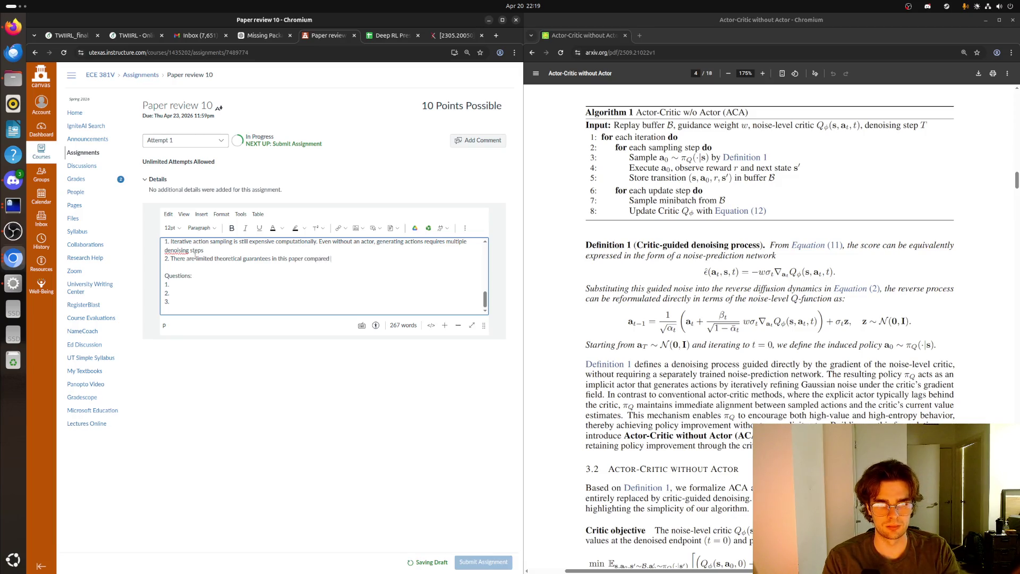
{"action": "type", "text": "to classical RL "}
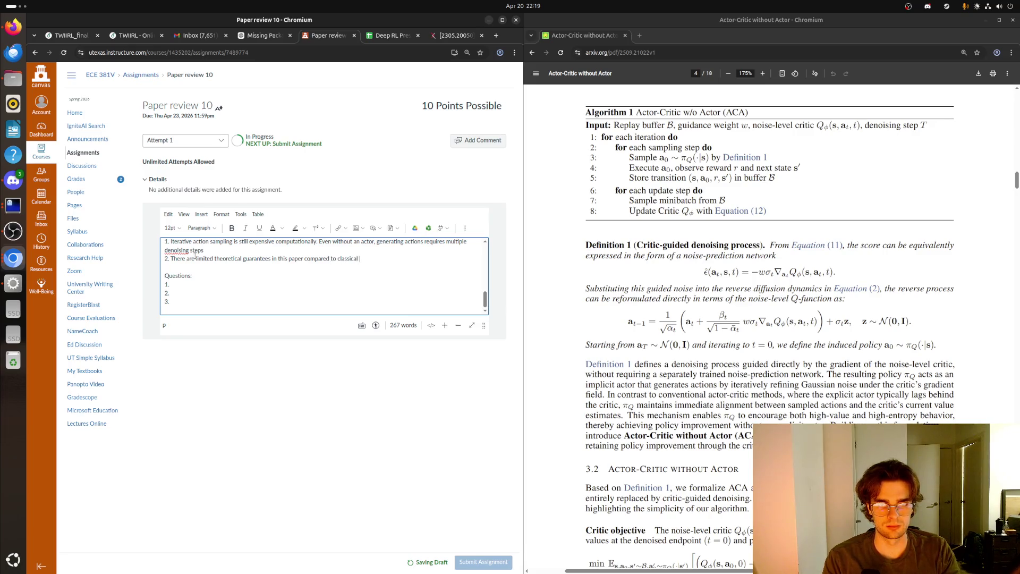
{"action": "type", "text": "frameworks."}
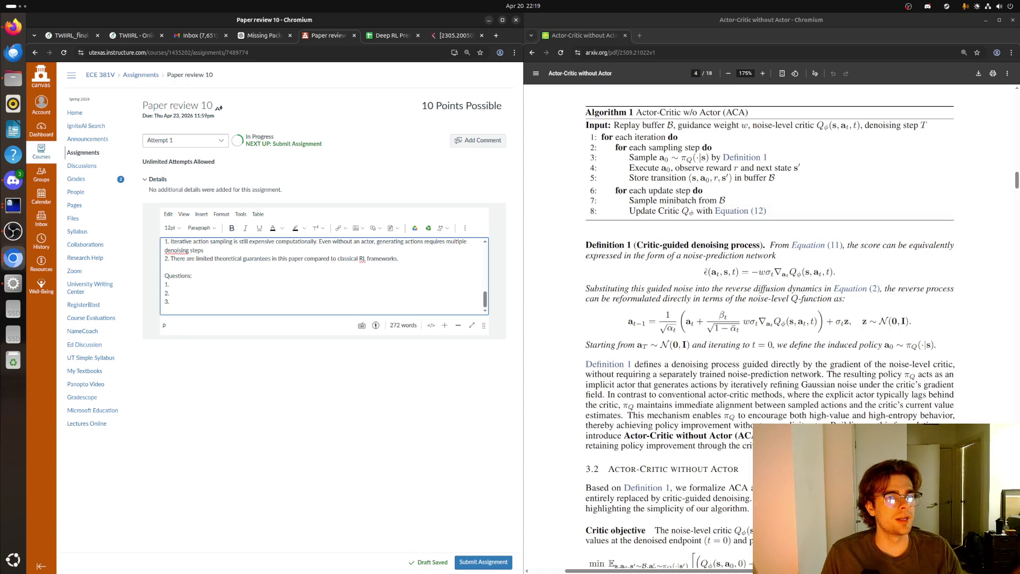
{"action": "left_click", "coordinate": [171, 284]}
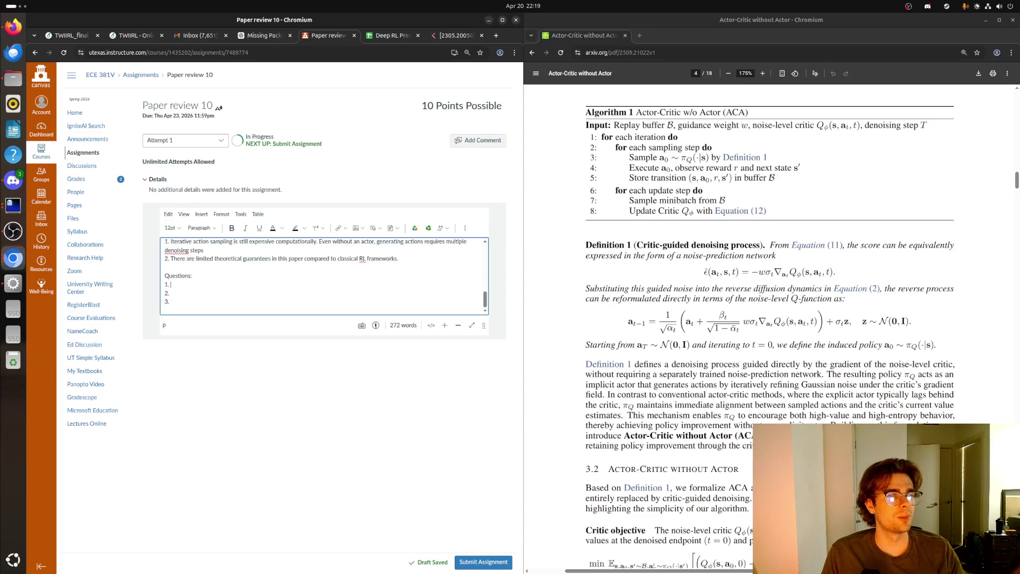
{"action": "key", "text": "alt+Tab"}
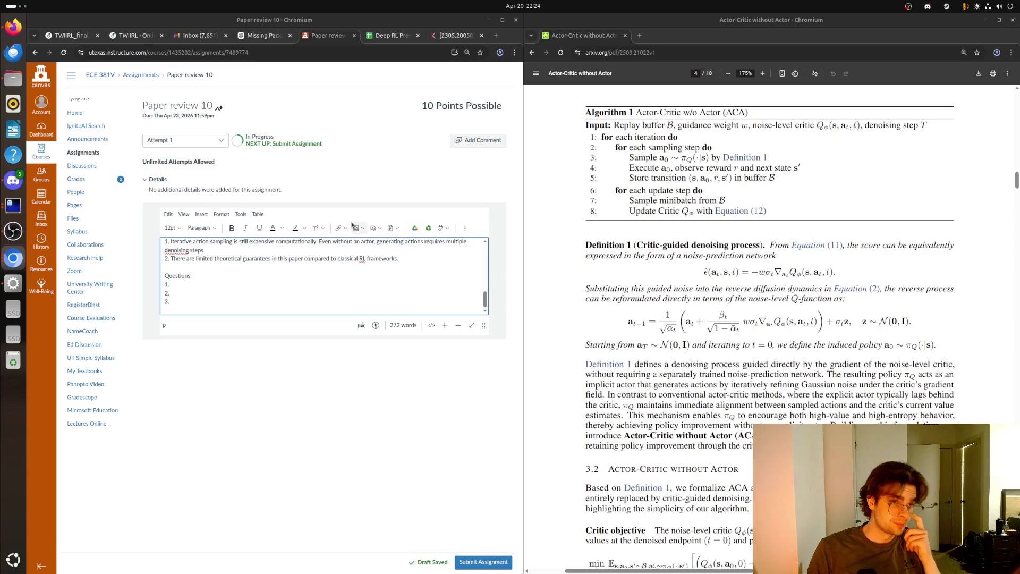
- Scroll the arXiv PDF from Algorithm 1 on page 4 to Figure 2 and the Noise-level critic section
{"action": "scroll", "coordinate": [771, 326], "scroll_direction": "down", "scroll_amount": 9}
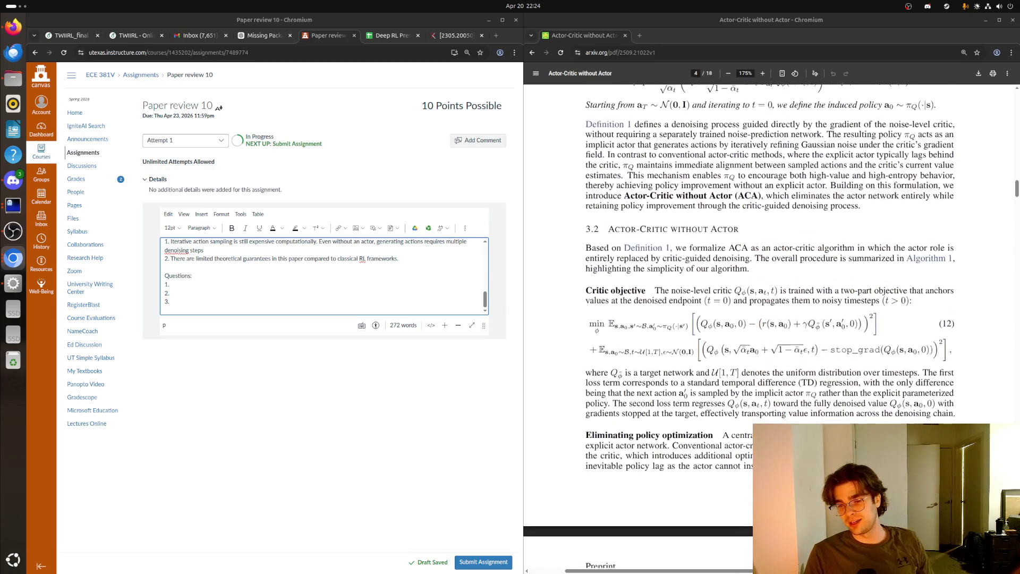
{"action": "scroll", "coordinate": [746, 498], "scroll_direction": "down", "scroll_amount": 1}
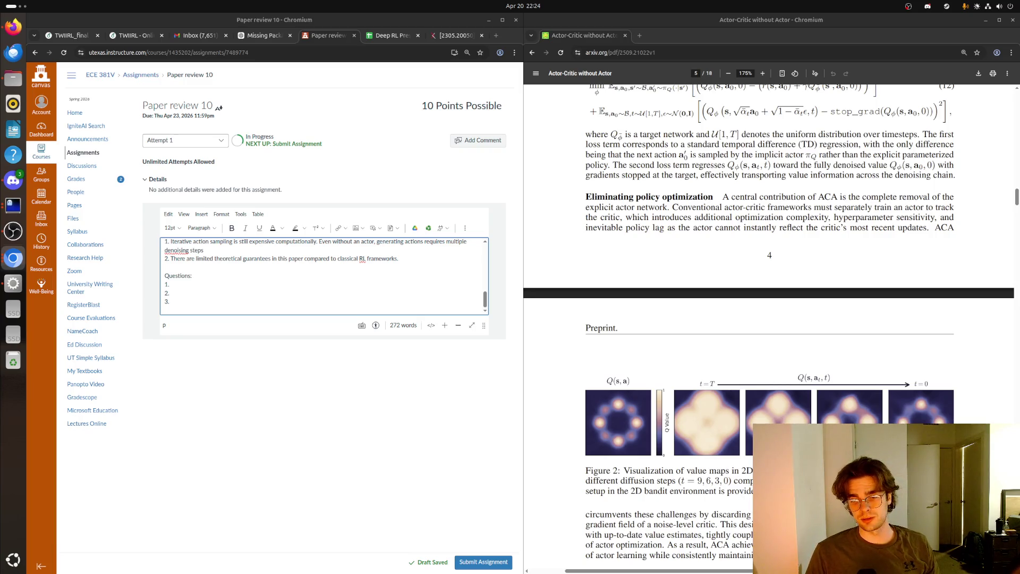
{"action": "scroll", "coordinate": [770, 327], "scroll_direction": "down", "scroll_amount": 5}
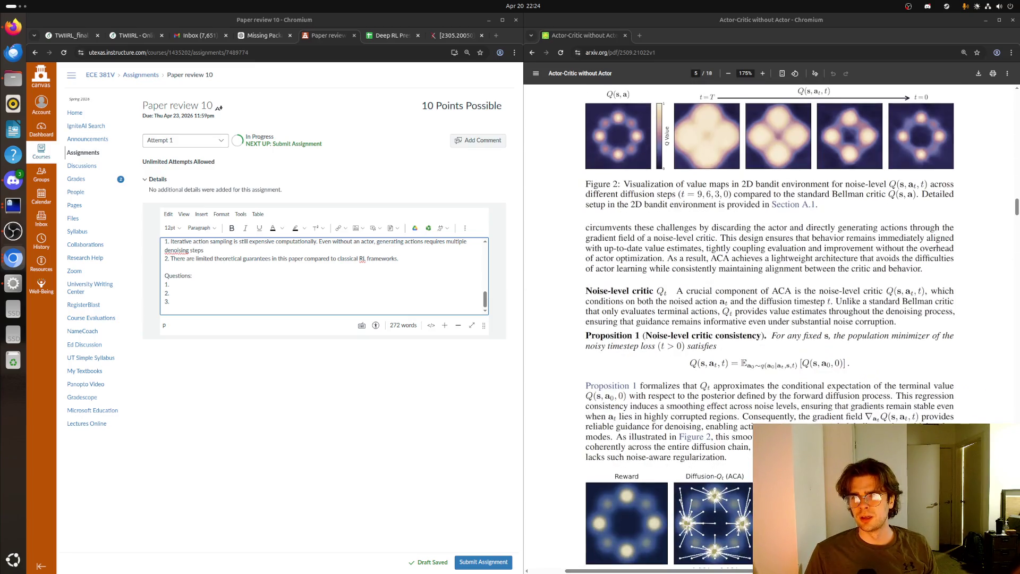
{"action": "scroll", "coordinate": [770, 327], "scroll_direction": "up", "scroll_amount": 2}
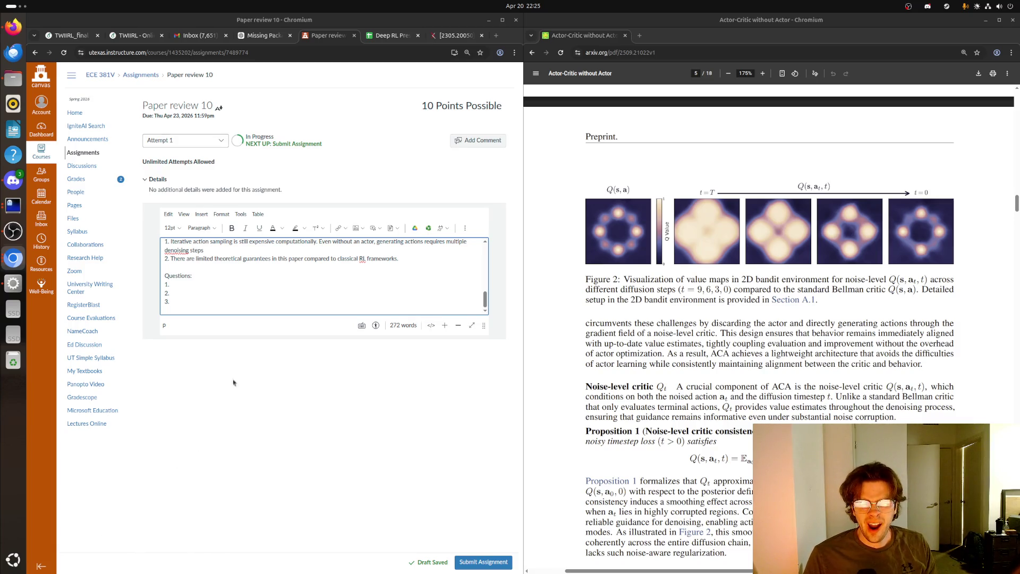
{"action": "left_click", "coordinate": [227, 286]}
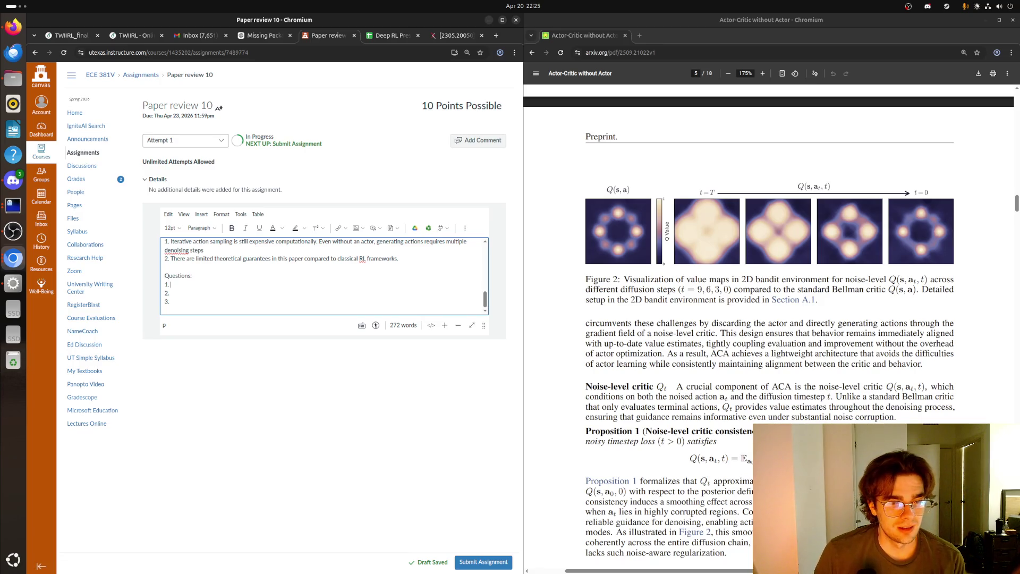
- Bring forward the Ghostty terminal showing the pending 2-hour gpu-a100-dev idev job
{"action": "left_click", "coordinate": [6, 212]}
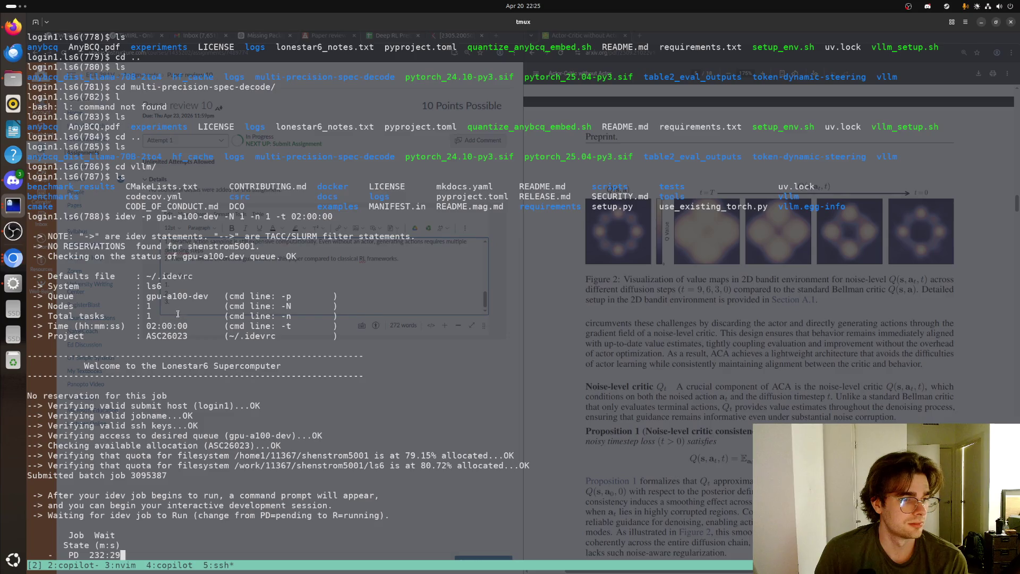
- Leave the tmux terminal with the idev job still pending and return to the Canvas review draft
{"action": "left_click", "coordinate": [13, 258]}
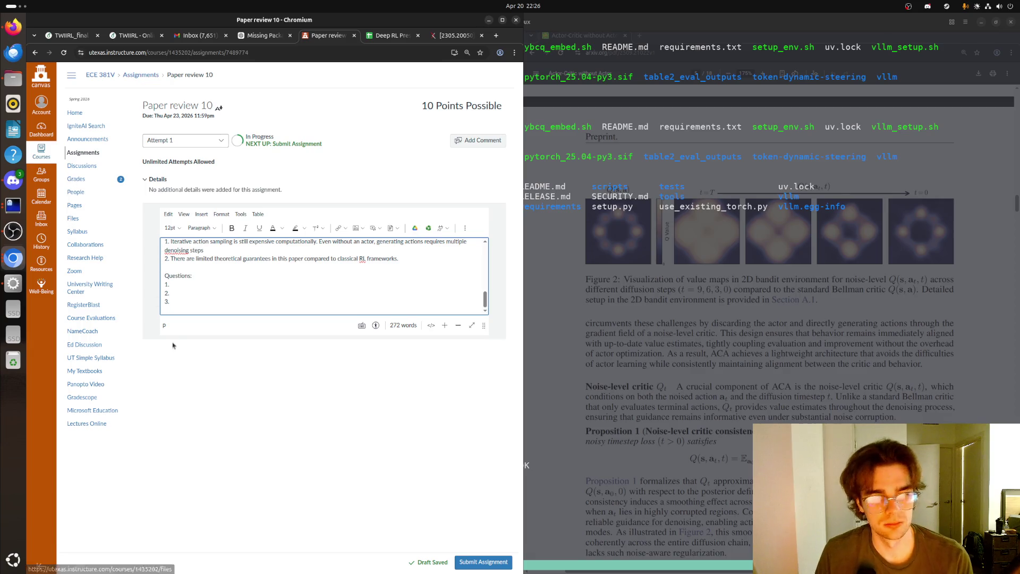
- Briefly check the terminal job, then scroll the arXiv PDF down to Figure 3's 2D bandit sampled actions
{"action": "left_click", "coordinate": [185, 288]}
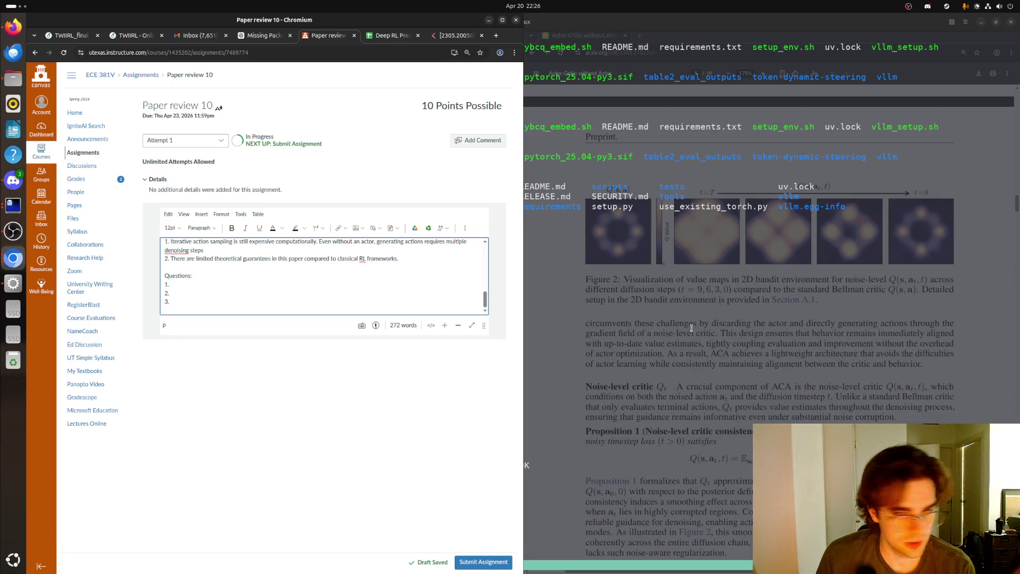
{"action": "left_click", "coordinate": [691, 328]}
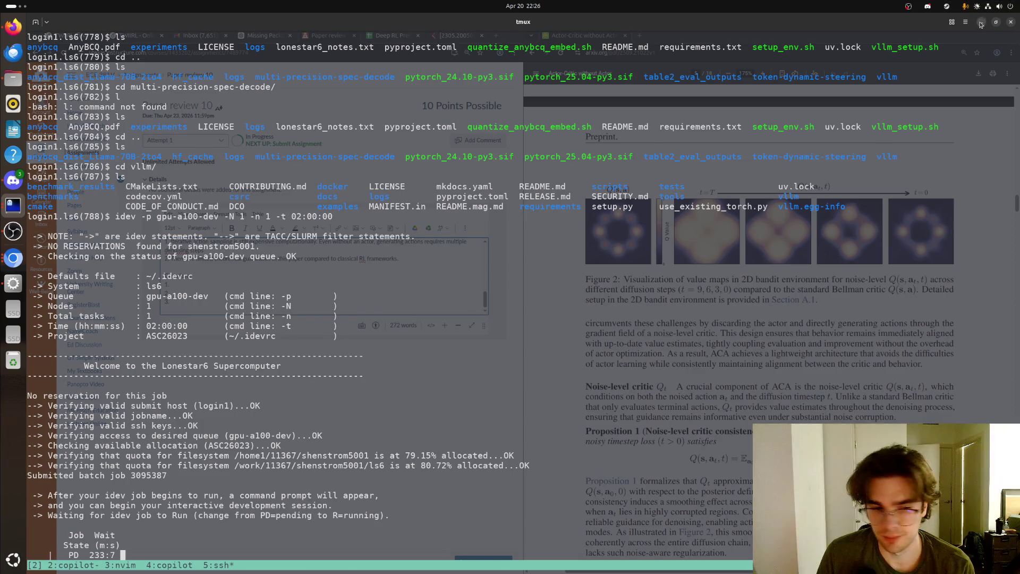
{"action": "left_click", "coordinate": [982, 23]}
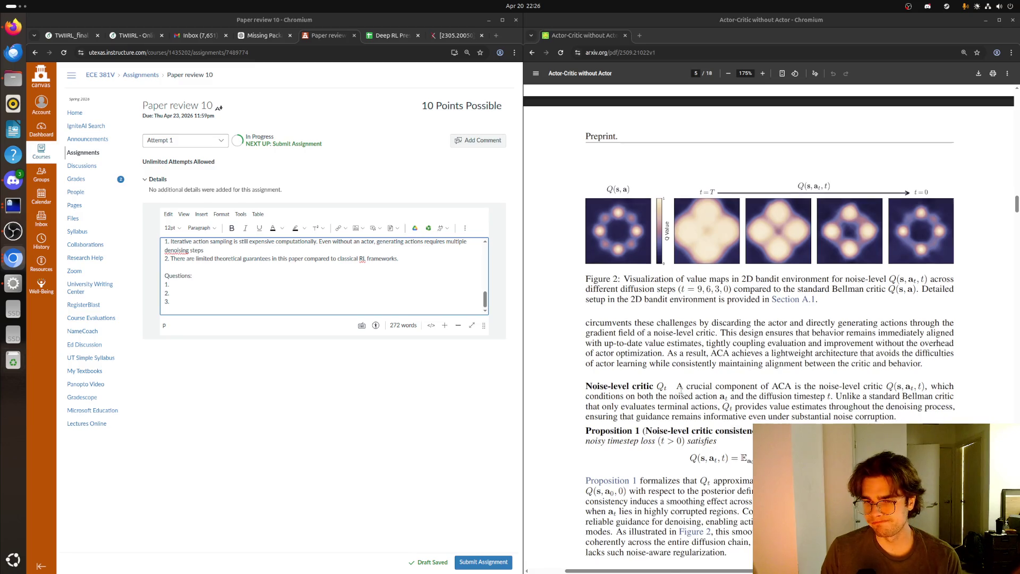
{"action": "scroll", "coordinate": [678, 391], "scroll_direction": "down", "scroll_amount": 5}
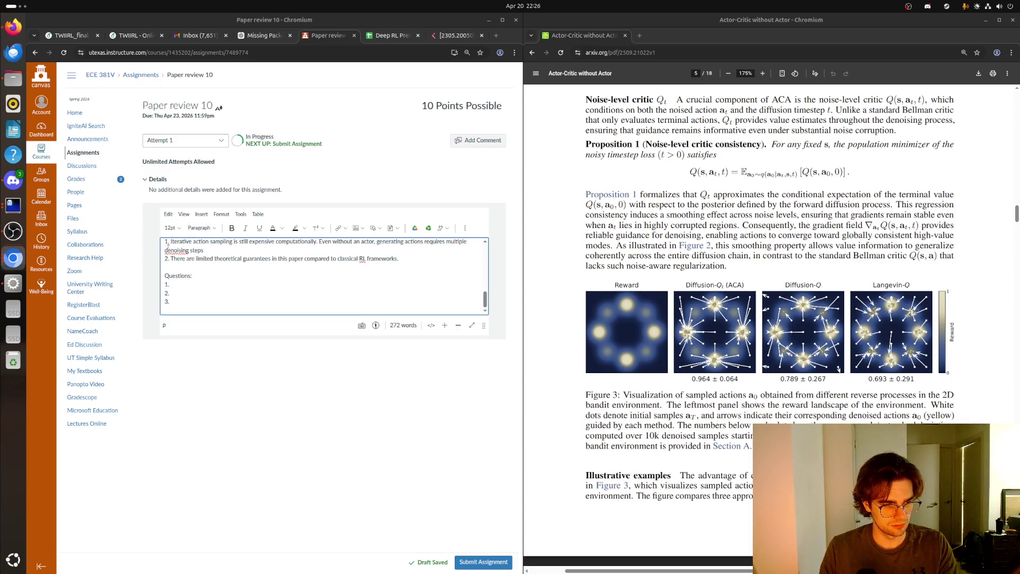
{"action": "left_click", "coordinate": [190, 276]}
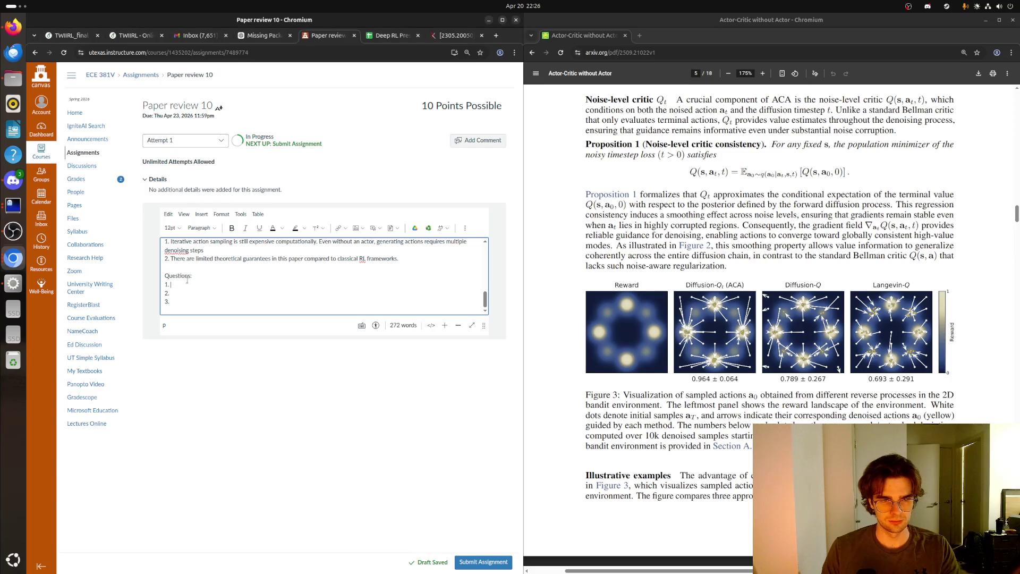
- Finish question 1: 'What are the tradeoffs between diffusion-based actors and critic-guided sampling'
{"action": "key", "text": "Down"}
{"action": "type", "text": "What are the trad"}
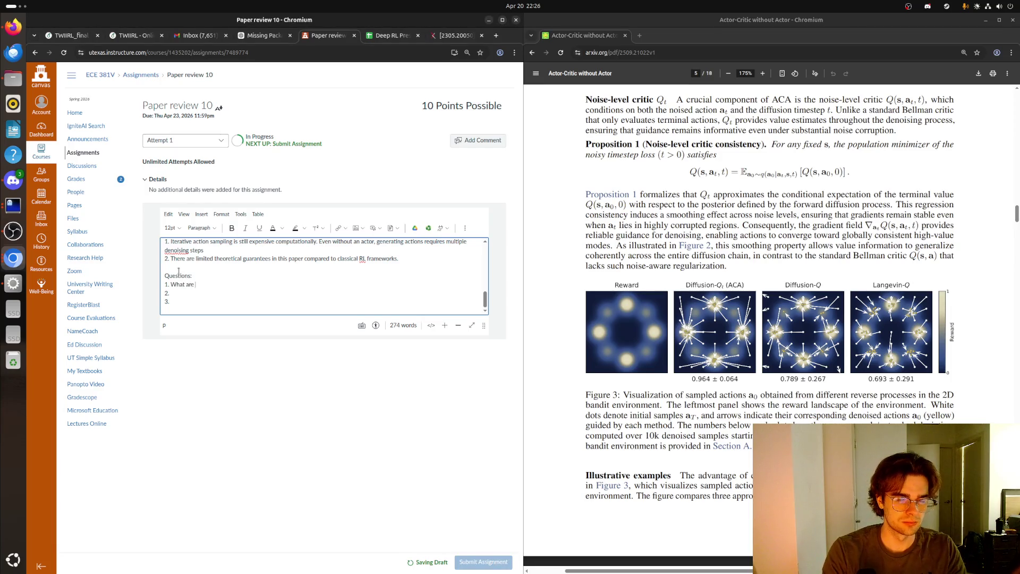
{"action": "type", "text": "eoff"}
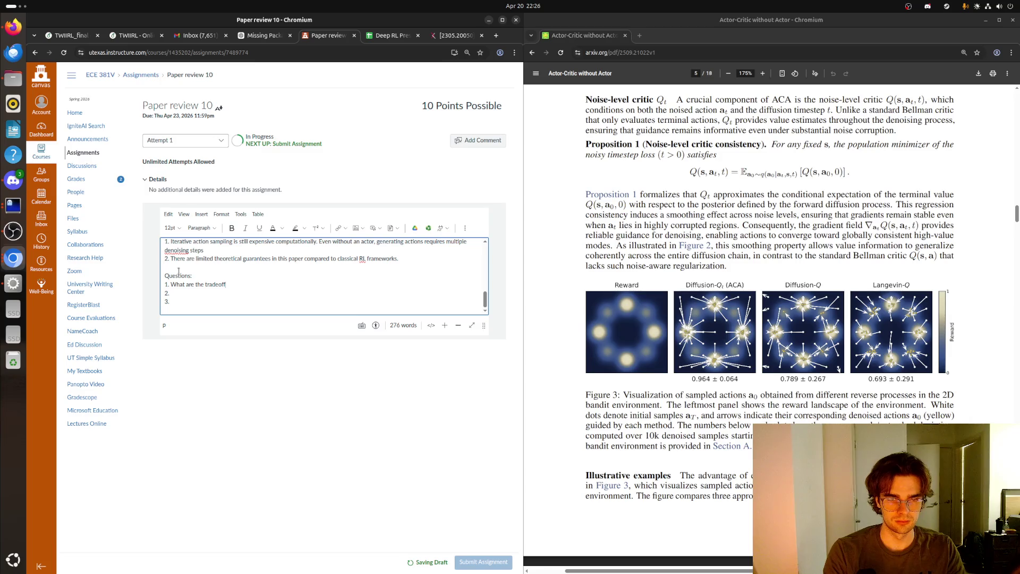
{"action": "key", "text": "BackSpace"}
{"action": "key", "text": "BackSpace"}
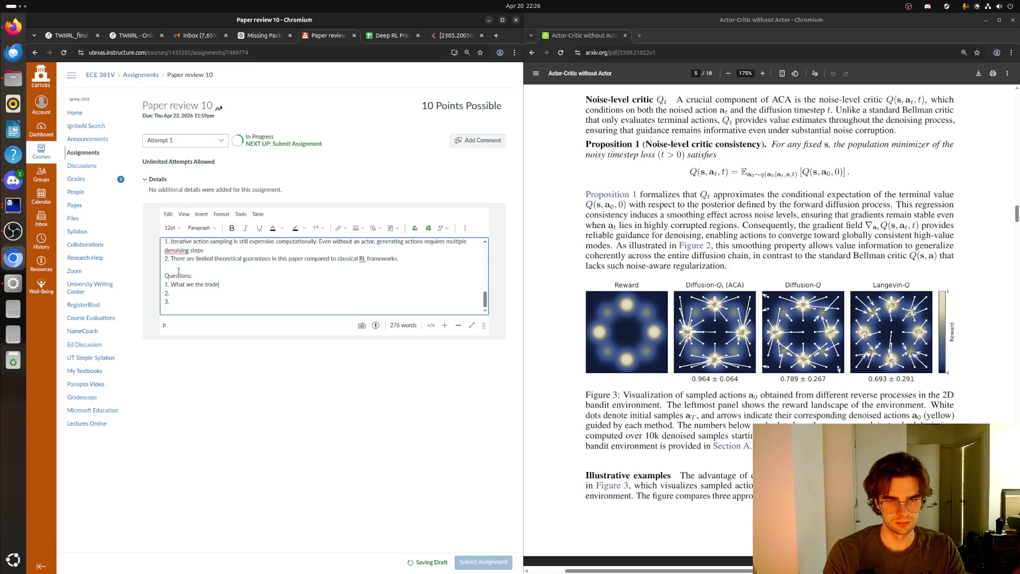
{"action": "type", "text": "-offs "}
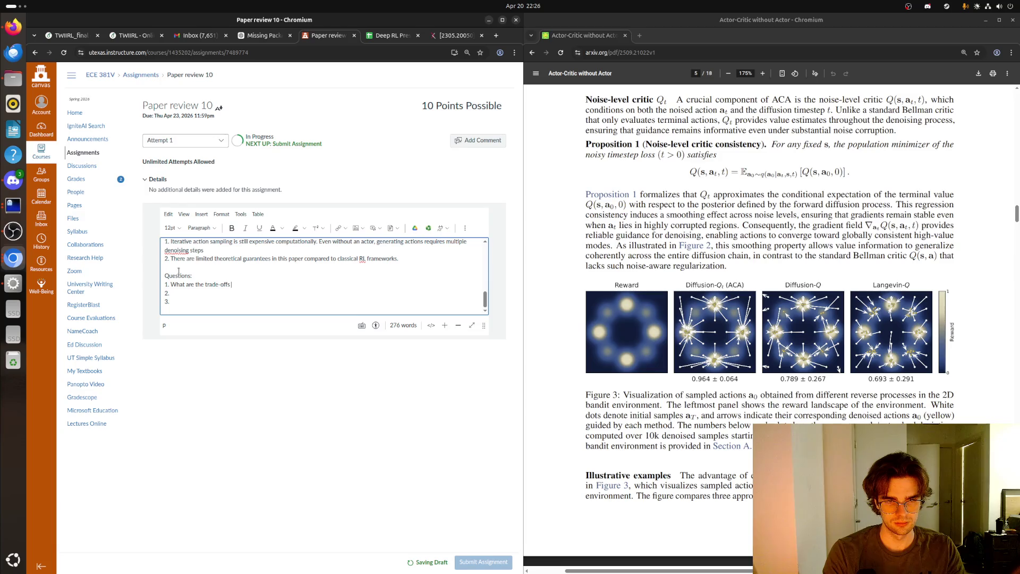
{"action": "type", "text": "between dif"}
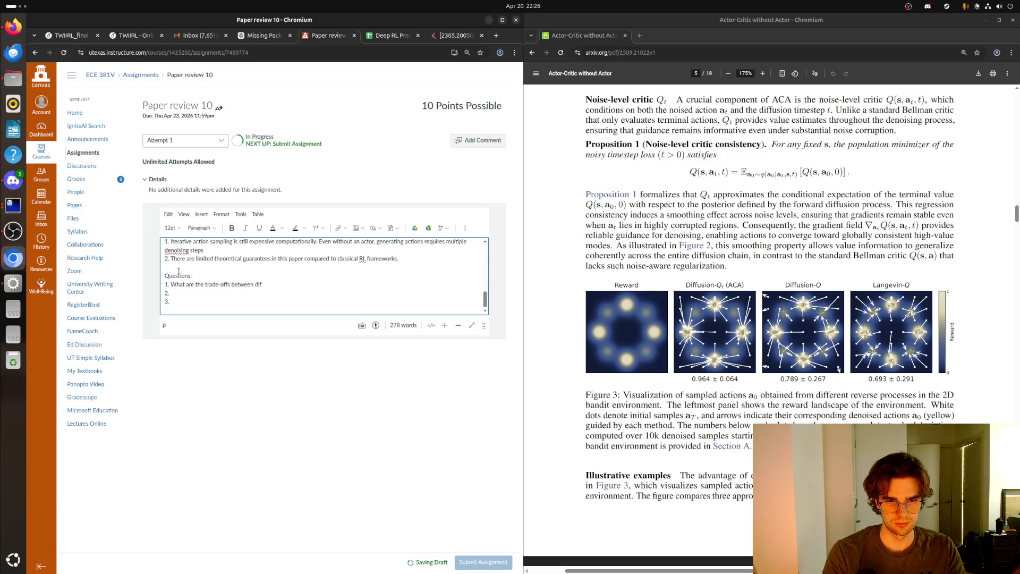
{"action": "type", "text": "fusion-based"}
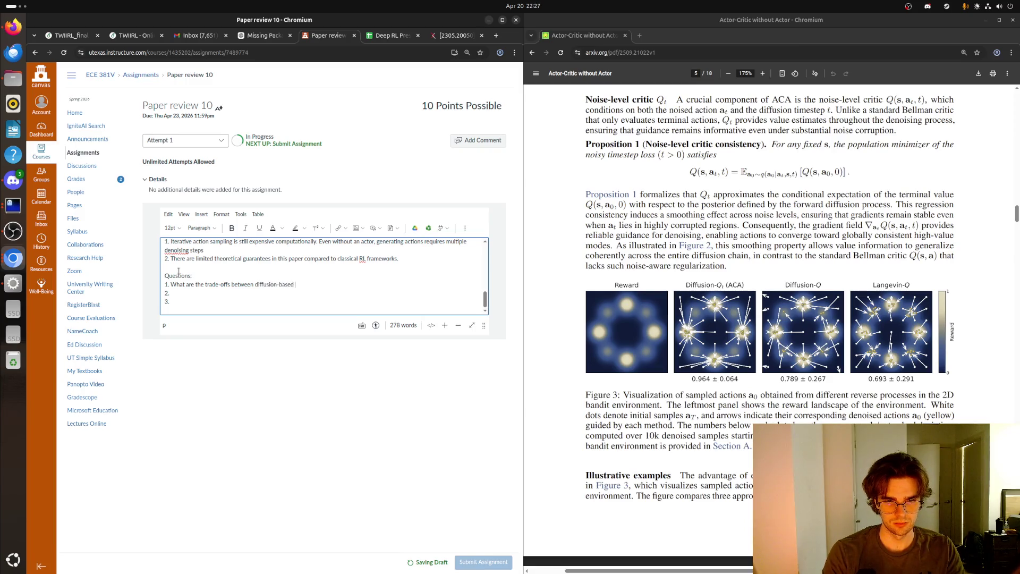
{"action": "type", "text": " actors and cri"}
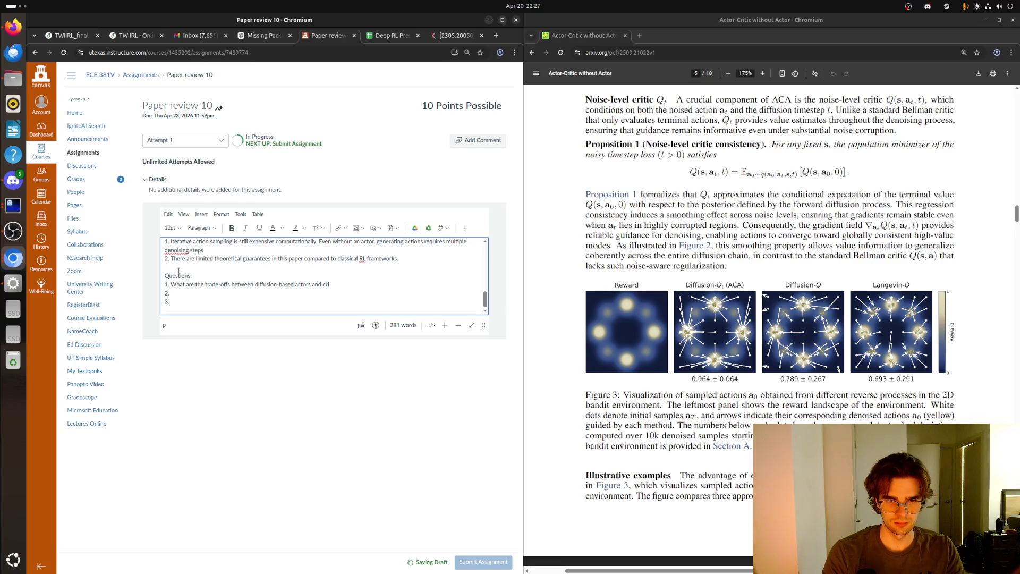
{"action": "type", "text": "tic-guided s"}
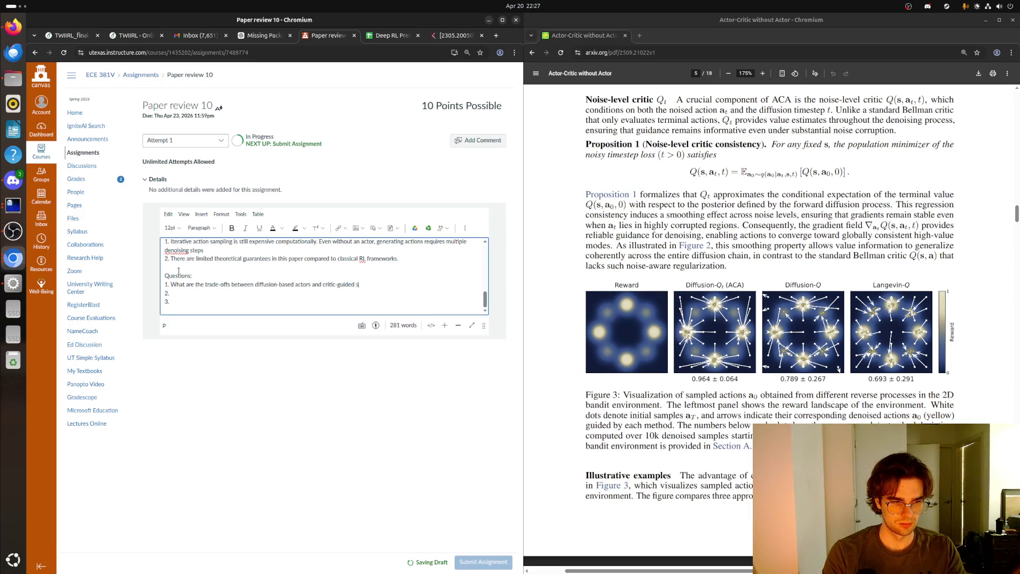
{"action": "type", "text": "ampling?"}
- Write question 2 on how ACA compares in wall-clock time, not just sample efficiency, fixing AACA to ACA
{"action": "key", "text": "Down"}
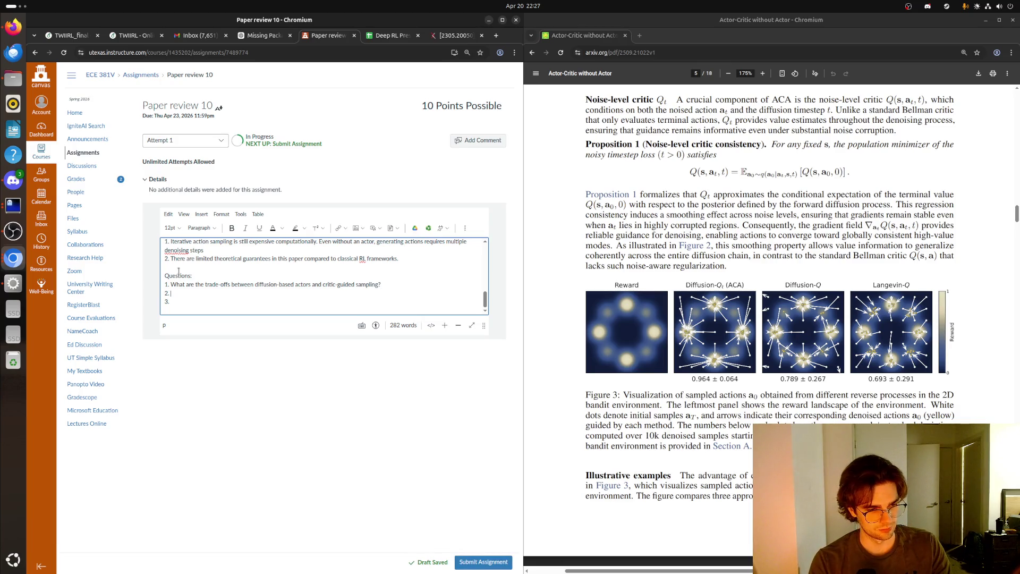
{"action": "type", "text": "How d"}
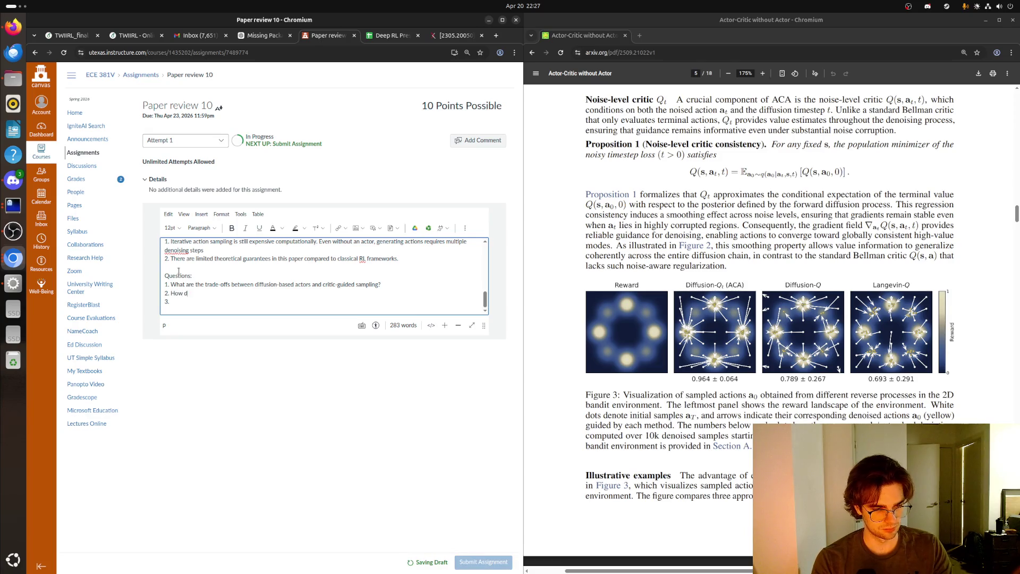
{"action": "type", "text": "oes AACA compare in ca"}
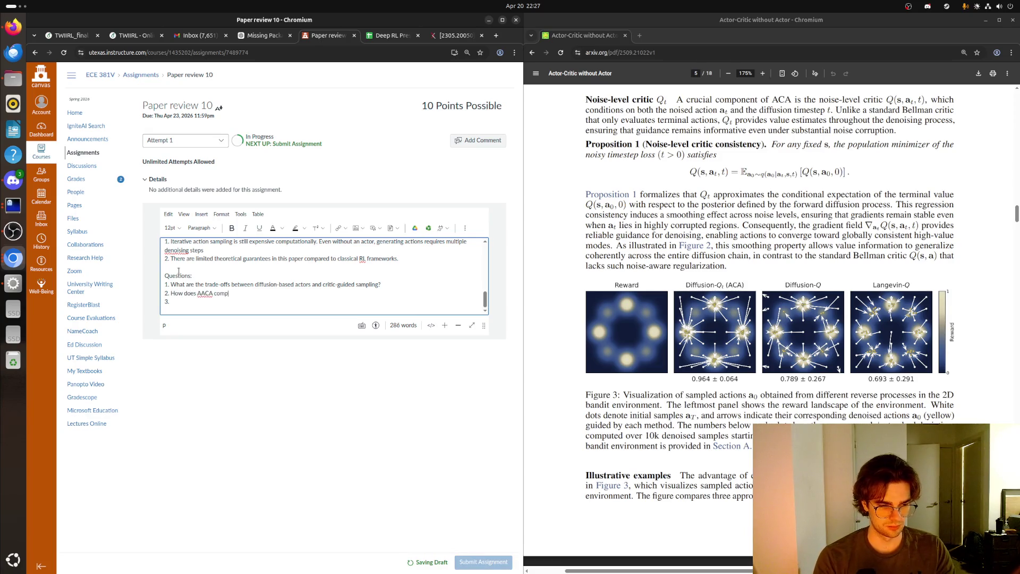
{"action": "key", "text": "BackSpace"}
{"action": "key", "text": "BackSpace"}
{"action": "type", "text": "wall-cl"}
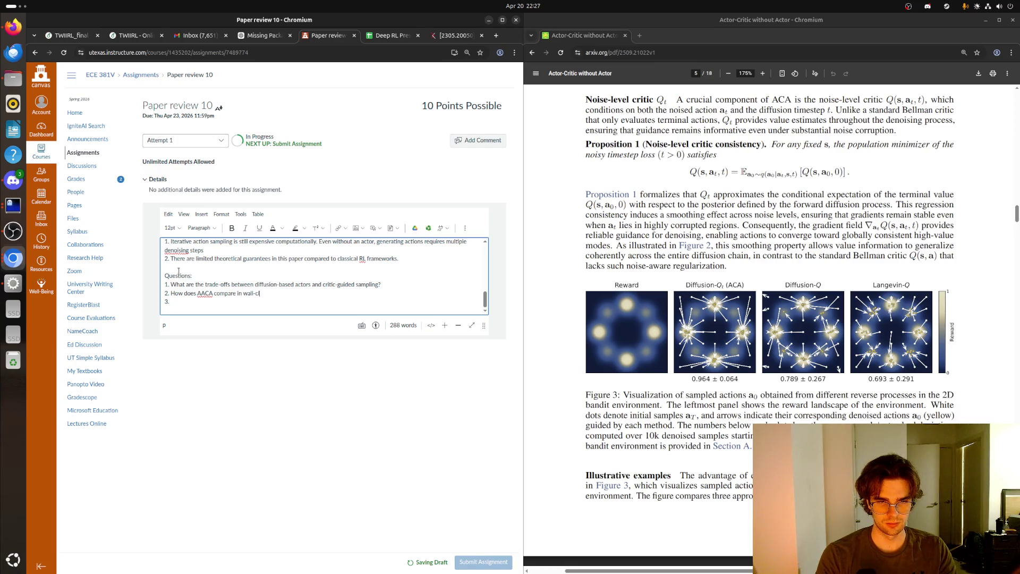
{"action": "type", "text": "ock time"}
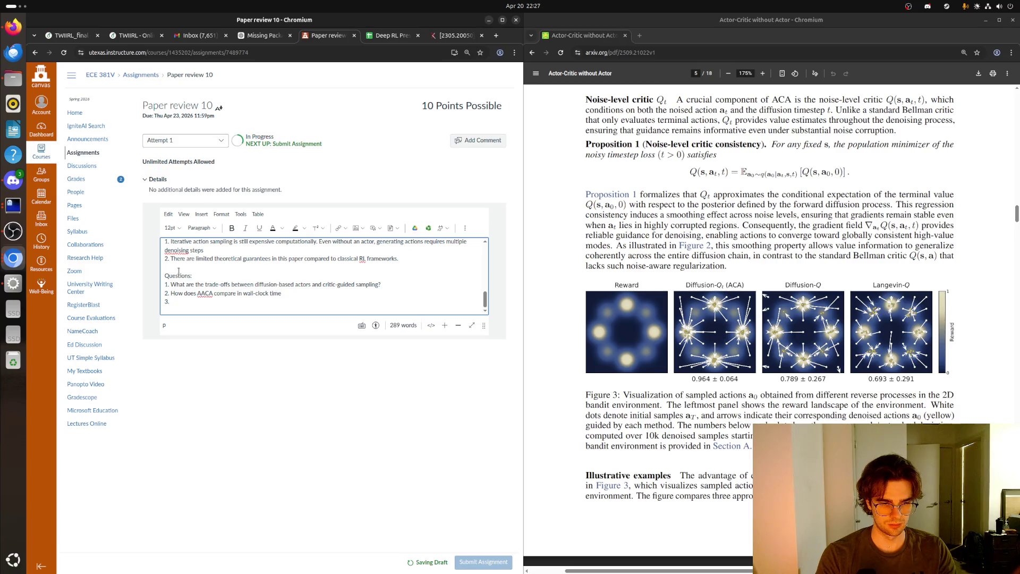
{"action": "type", "text": ", not just sample"}
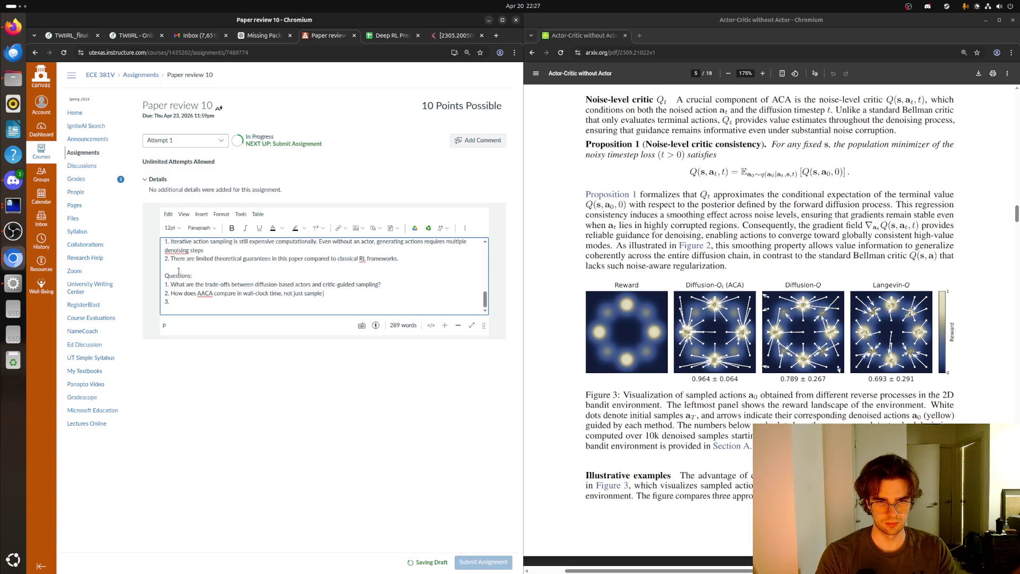
{"action": "type", "text": " efficiency?"}
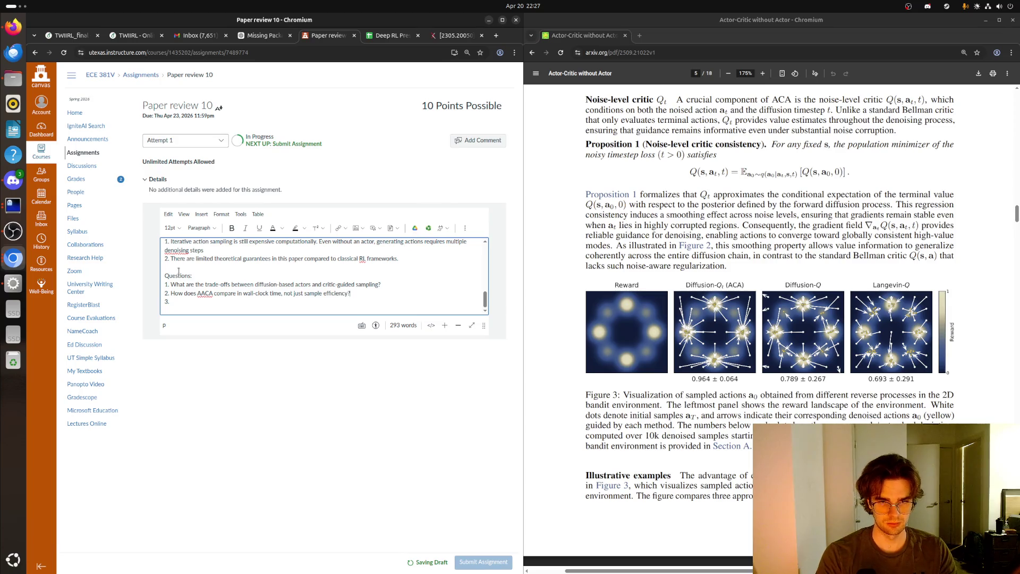
{"action": "right_click", "coordinate": [204, 293]}
{"action": "left_click", "coordinate": [286, 241]}
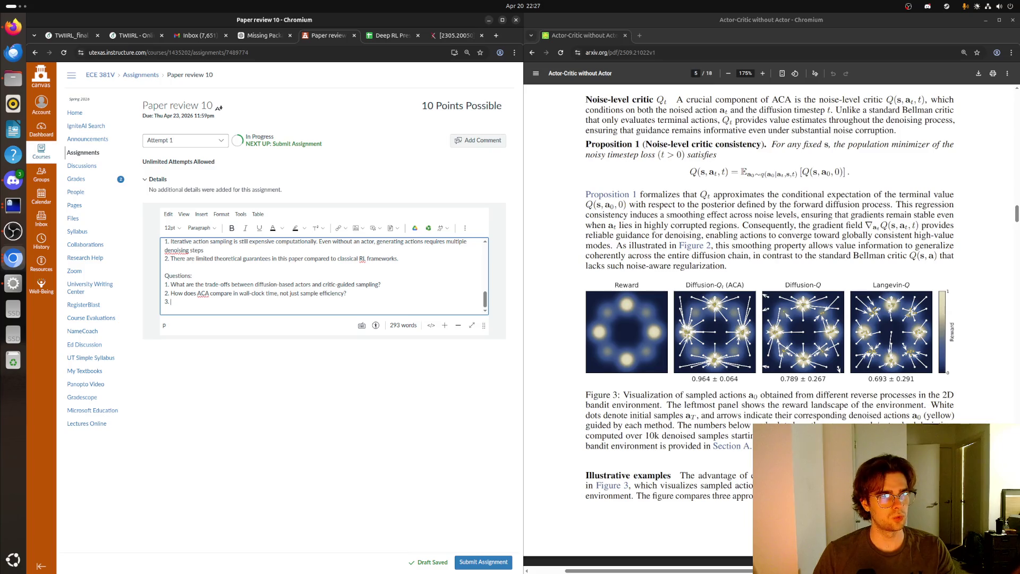
{"action": "key", "text": "alt+Tab"}
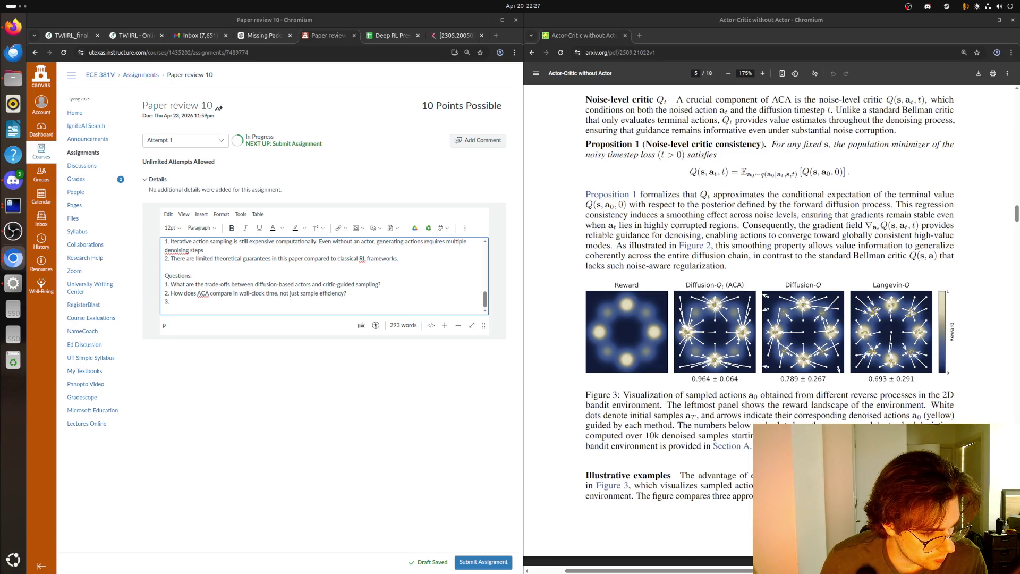
- Type question 3: 'Are the gains mostly from removing the actor, or from introducing diffusion-style denoising?'
{"action": "left_click", "coordinate": [234, 303]}
{"action": "type", "text": "Are the"}
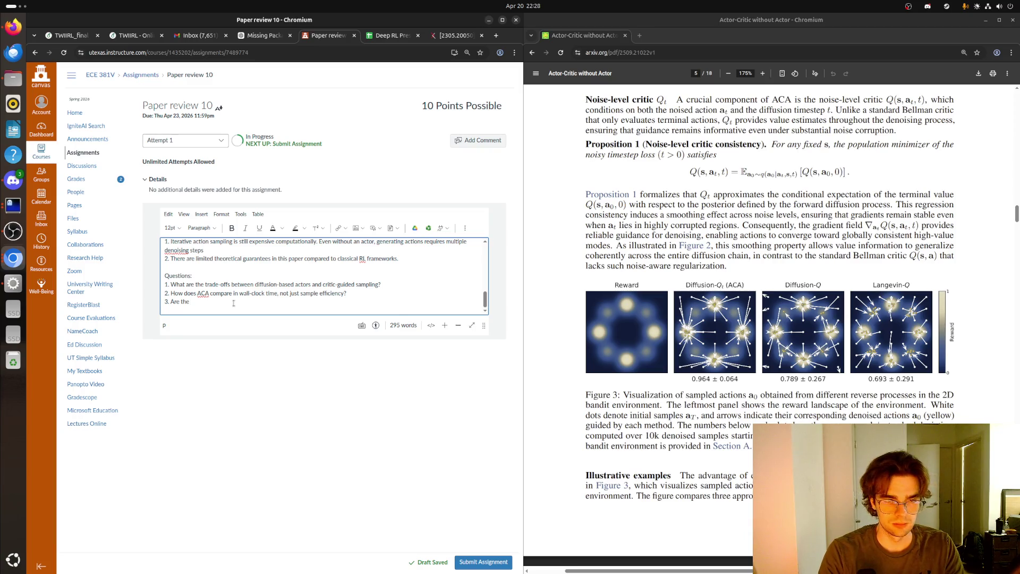
{"action": "type", "text": "gains "}
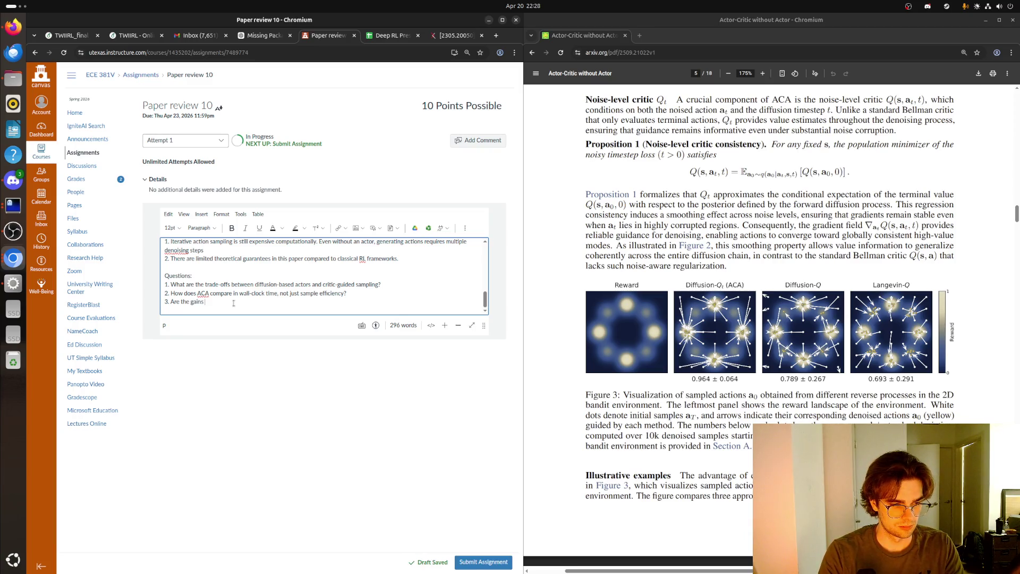
{"action": "type", "text": "mostly fr"}
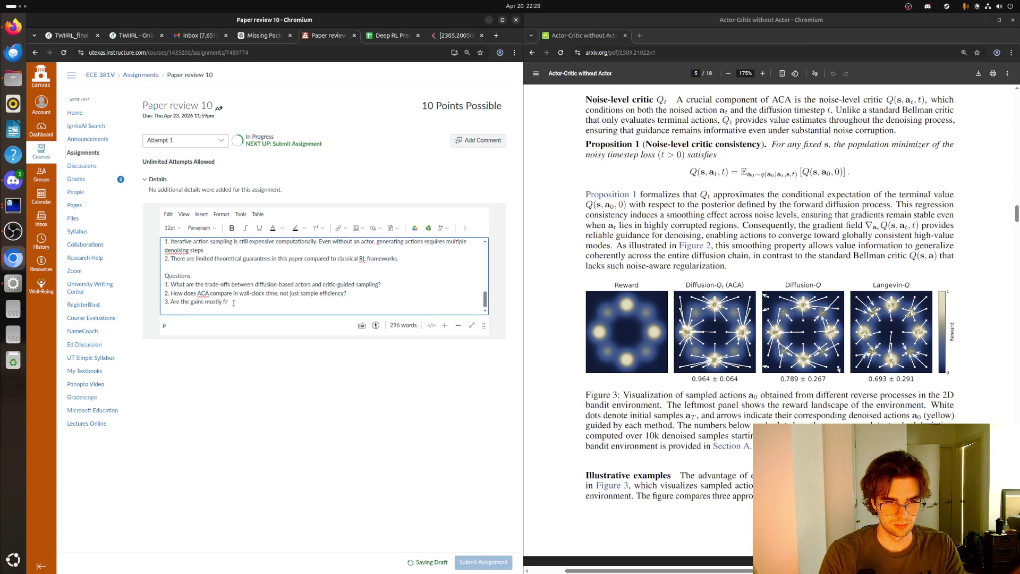
{"action": "type", "text": "om removing the"}
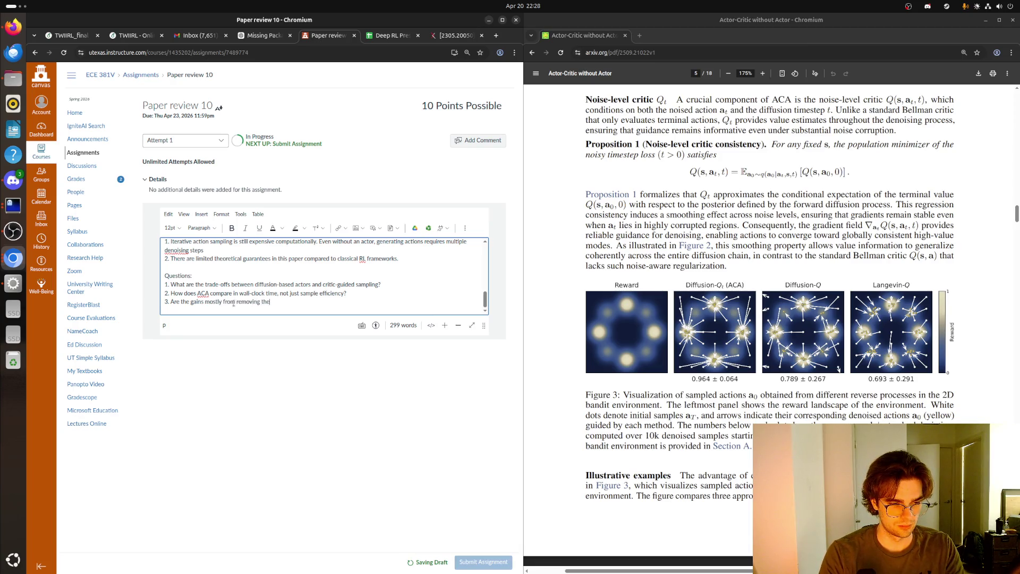
{"action": "type", "text": " actor, or from introdu"}
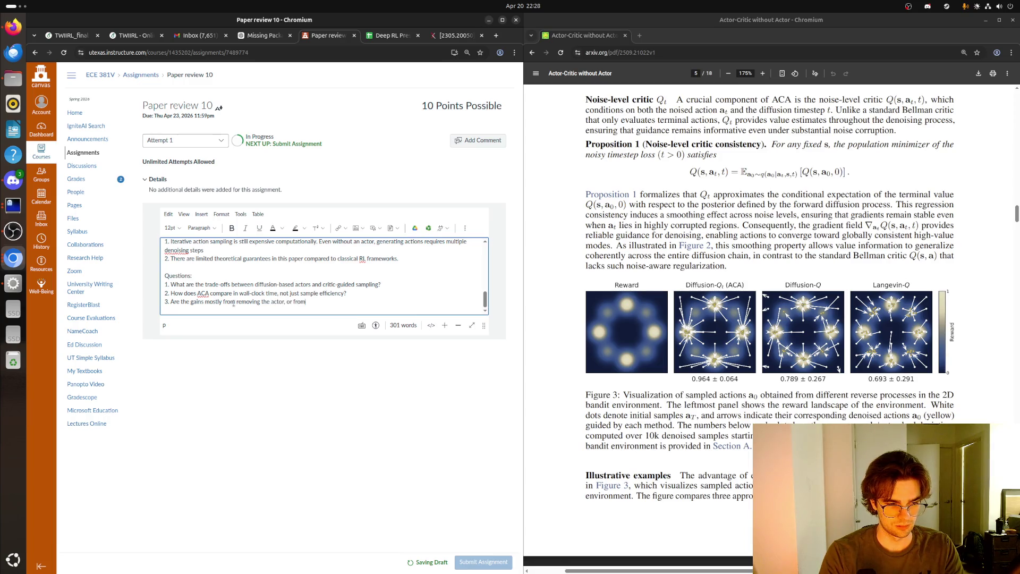
{"action": "type", "text": "g diffusion-style denoising?"}
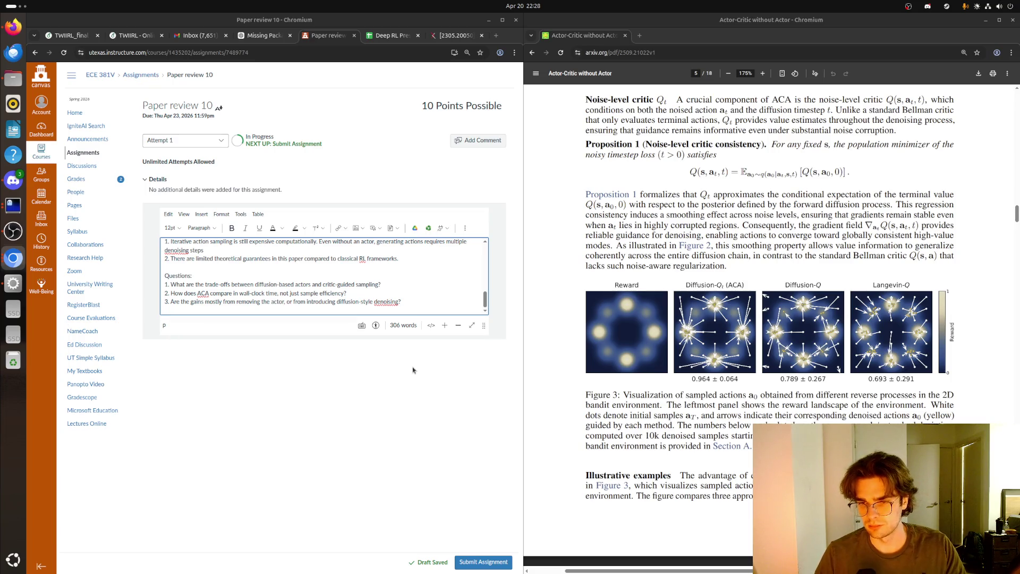
{"action": "scroll", "coordinate": [256, 290], "scroll_direction": "up", "scroll_amount": 3}
{"action": "scroll", "coordinate": [256, 291], "scroll_direction": "down", "scroll_amount": 3}
{"action": "scroll", "coordinate": [255, 290], "scroll_direction": "up", "scroll_amount": 3}
{"action": "scroll", "coordinate": [256, 290], "scroll_direction": "down", "scroll_amount": 3}
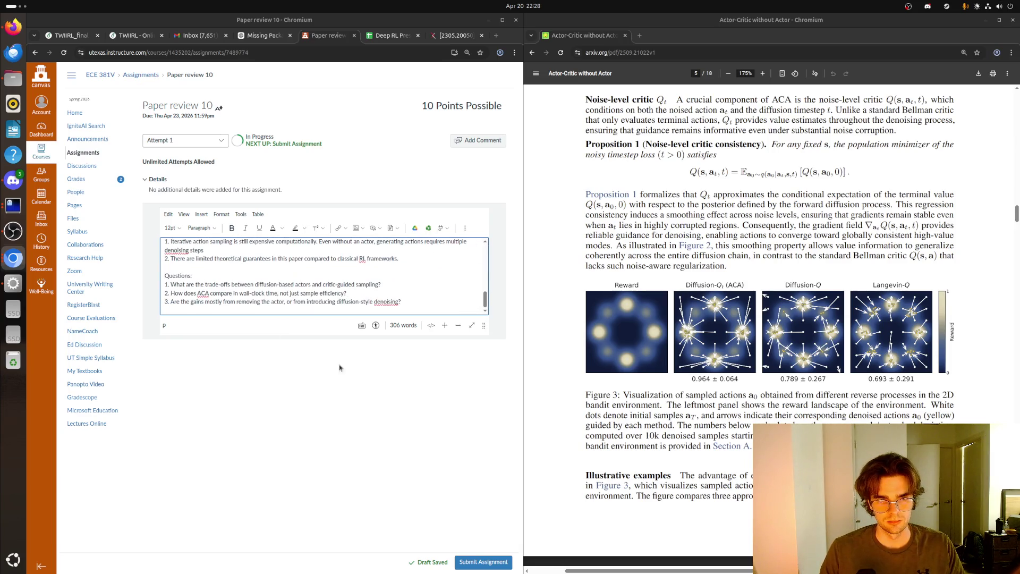
- Submit Paper review 10 and confirm on the Grades page it shows submitted Apr 20 at 10:28pm
{"action": "left_click", "coordinate": [487, 565]}
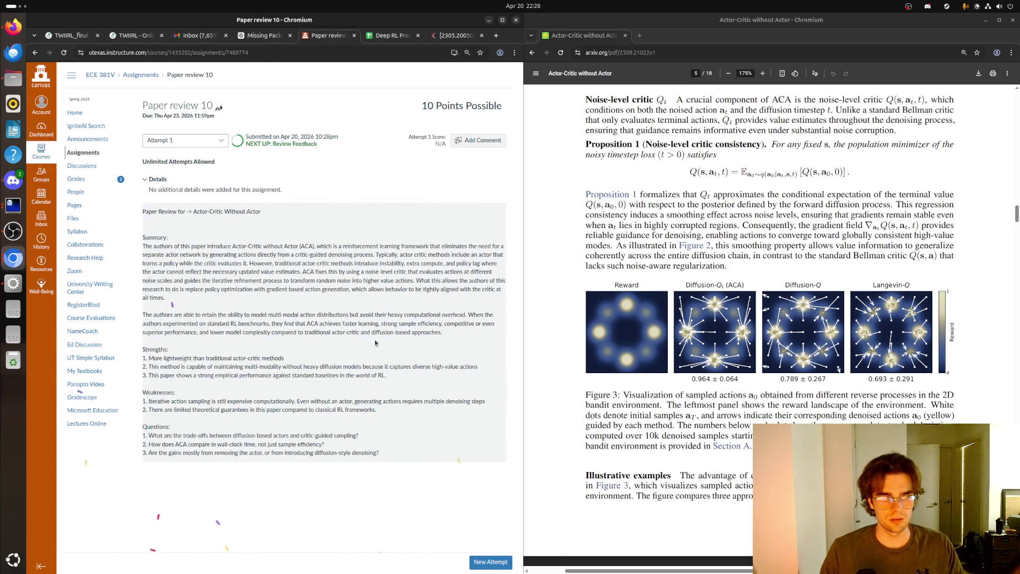
{"action": "left_click", "coordinate": [92, 182]}
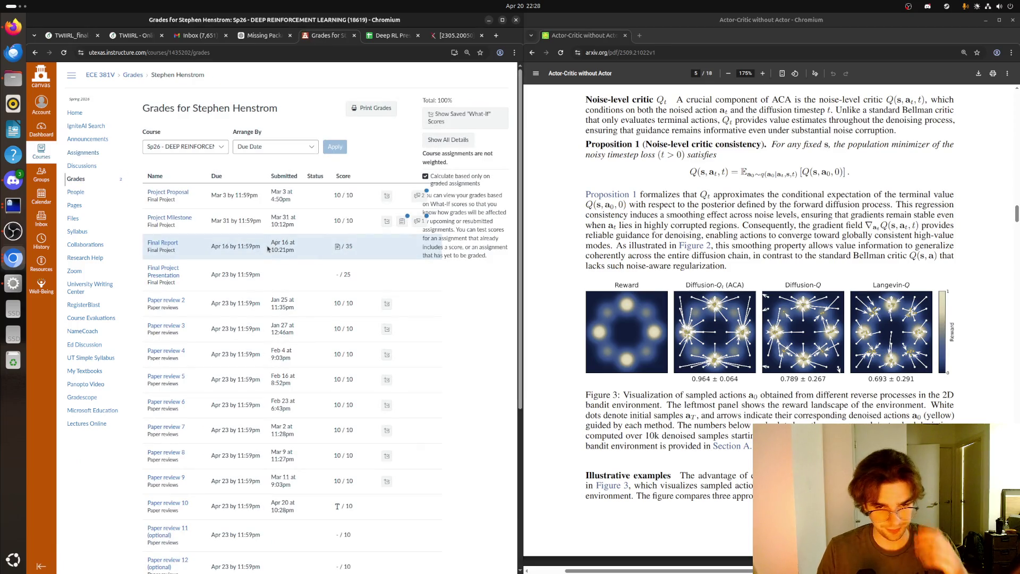
{"action": "scroll", "coordinate": [295, 213], "scroll_direction": "down", "scroll_amount": 5}
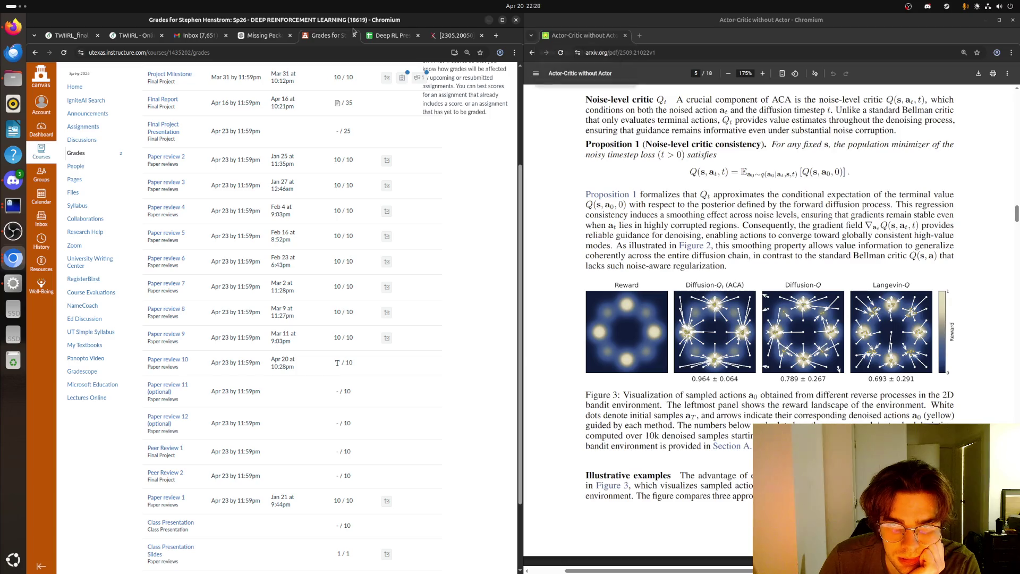
{"action": "scroll", "coordinate": [705, 306], "scroll_direction": "down", "scroll_amount": 7}
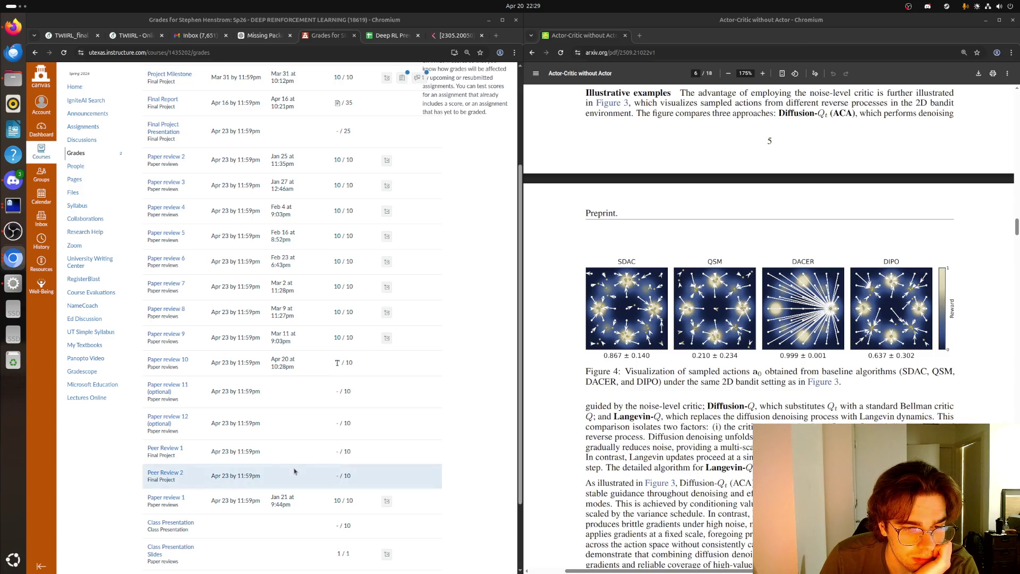
{"action": "scroll", "coordinate": [262, 457], "scroll_direction": "down", "scroll_amount": 2}
{"action": "scroll", "coordinate": [248, 460], "scroll_direction": "up", "scroll_amount": 2}
{"action": "scroll", "coordinate": [247, 460], "scroll_direction": "down", "scroll_amount": 3}
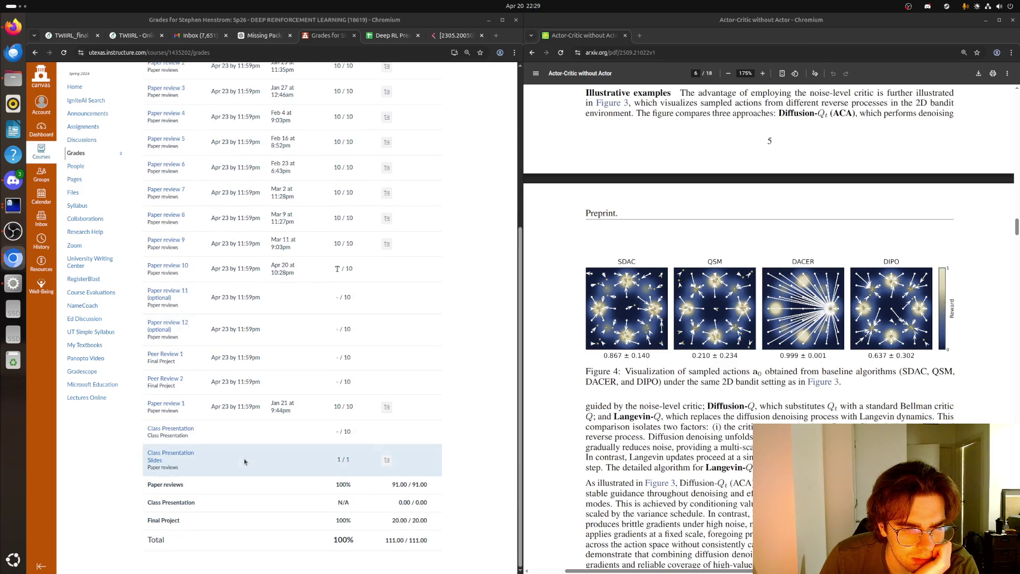
{"action": "scroll", "coordinate": [244, 462], "scroll_direction": "up", "scroll_amount": 5}
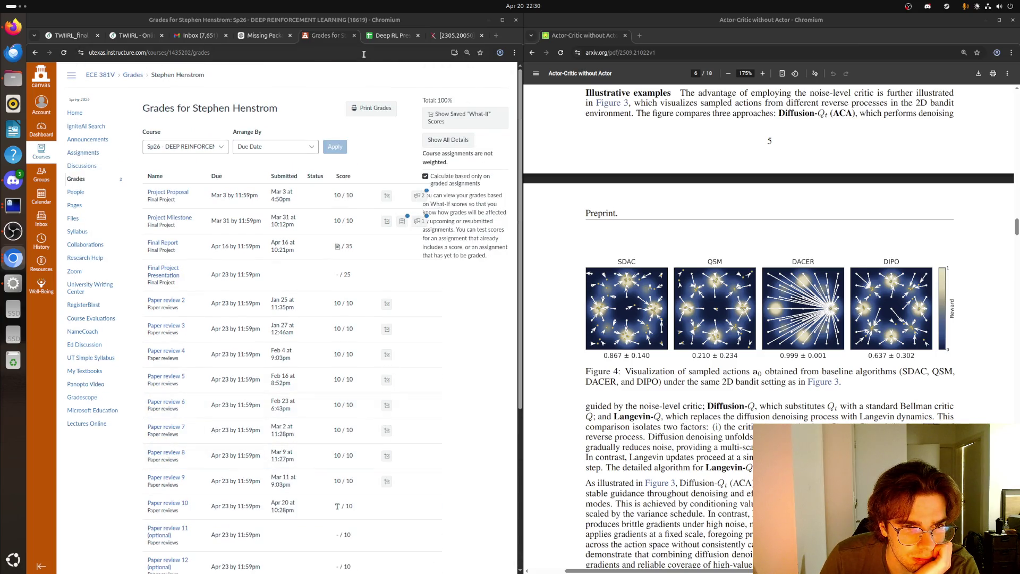
- Close the grades, arXiv, ChatGPT, Gmail and Overleaf tabs, then maximize the paper PDF window
{"action": "left_click", "coordinate": [354, 37]}
{"action": "left_click", "coordinate": [353, 37]}
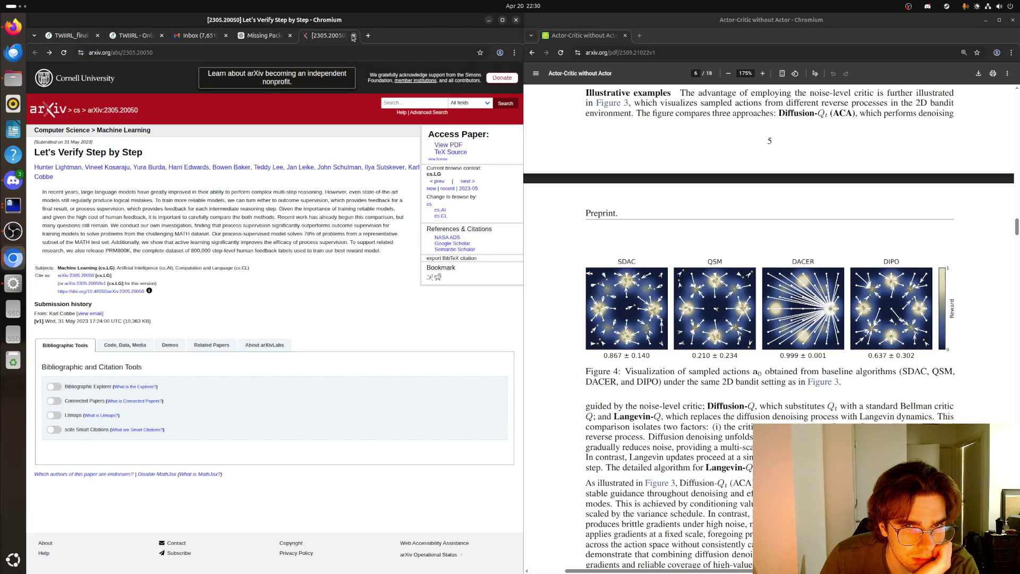
{"action": "left_click", "coordinate": [352, 38]}
{"action": "left_click", "coordinate": [352, 36]}
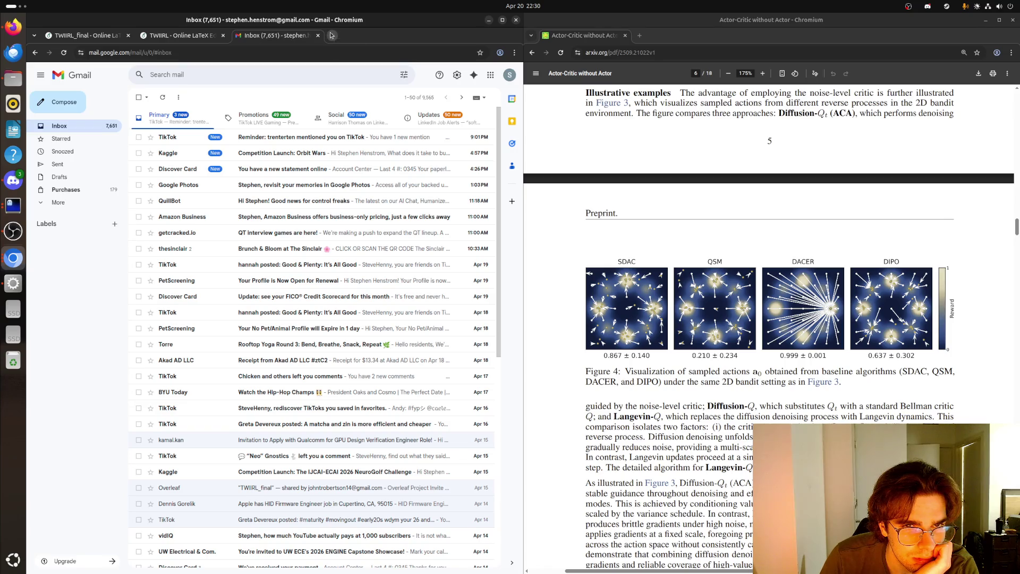
{"action": "middle_click", "coordinate": [222, 37]}
{"action": "left_click", "coordinate": [194, 36]}
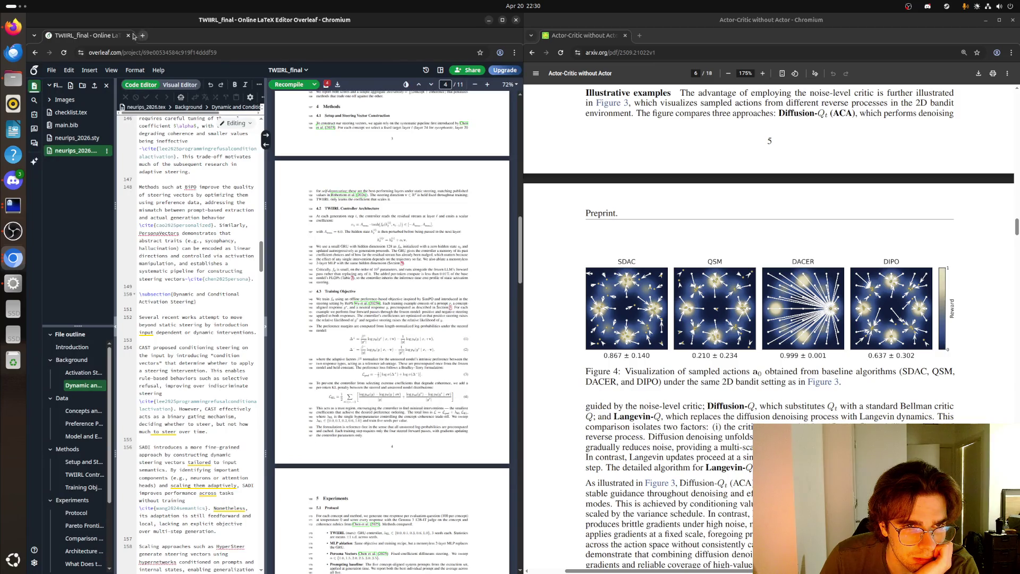
{"action": "left_click", "coordinate": [129, 36]}
{"action": "left_click_drag", "start_coordinate": [649, 17], "coordinate": [272, 2]}
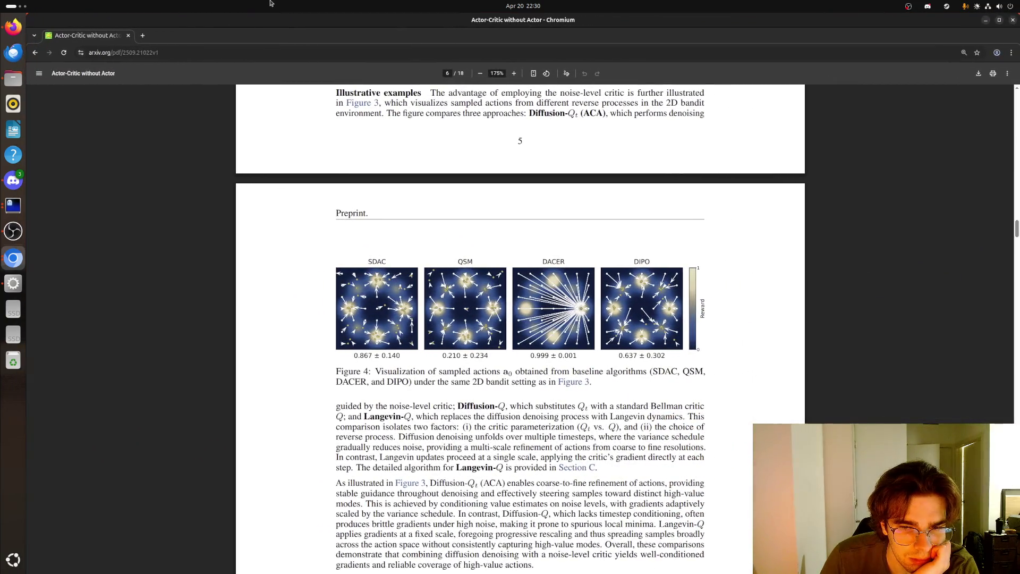
- Maximize the paper window again and scroll the PDF to page 7's Figure 5 and Experiments section
{"action": "key", "text": "alt+Tab"}
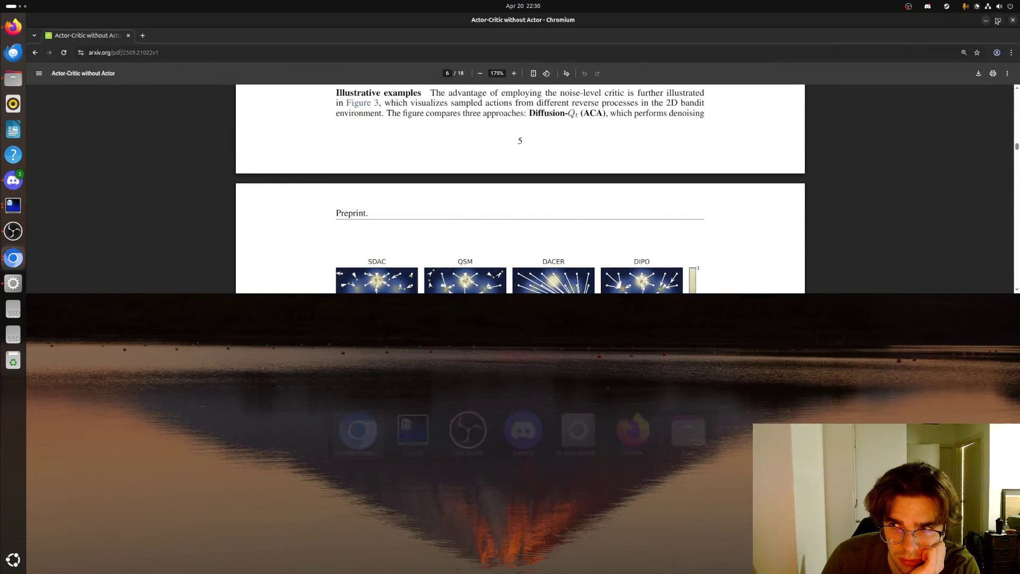
{"action": "left_click", "coordinate": [1001, 23]}
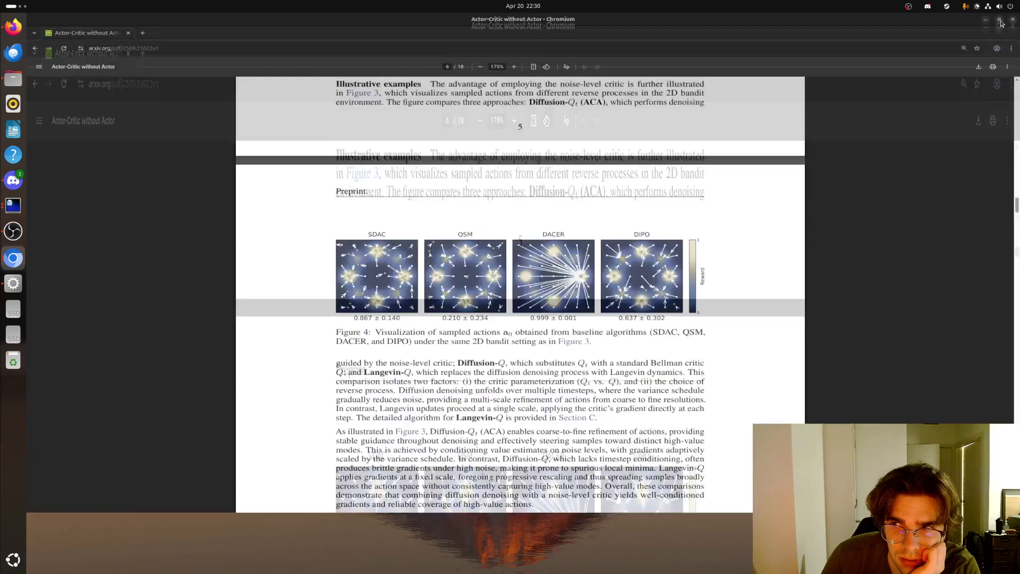
{"action": "key", "text": "alt+Tab"}
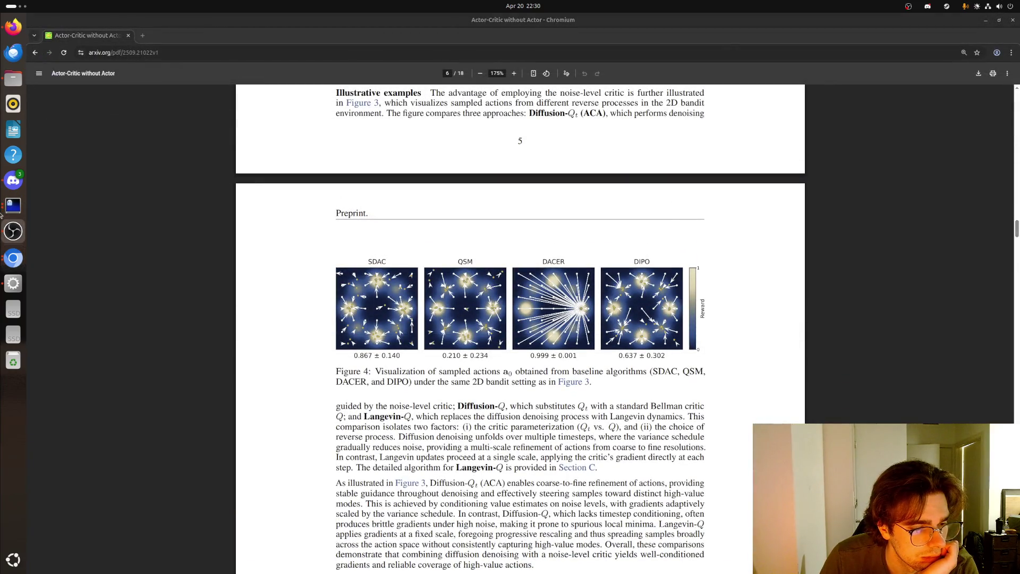
{"action": "key", "text": "alt+Tab"}
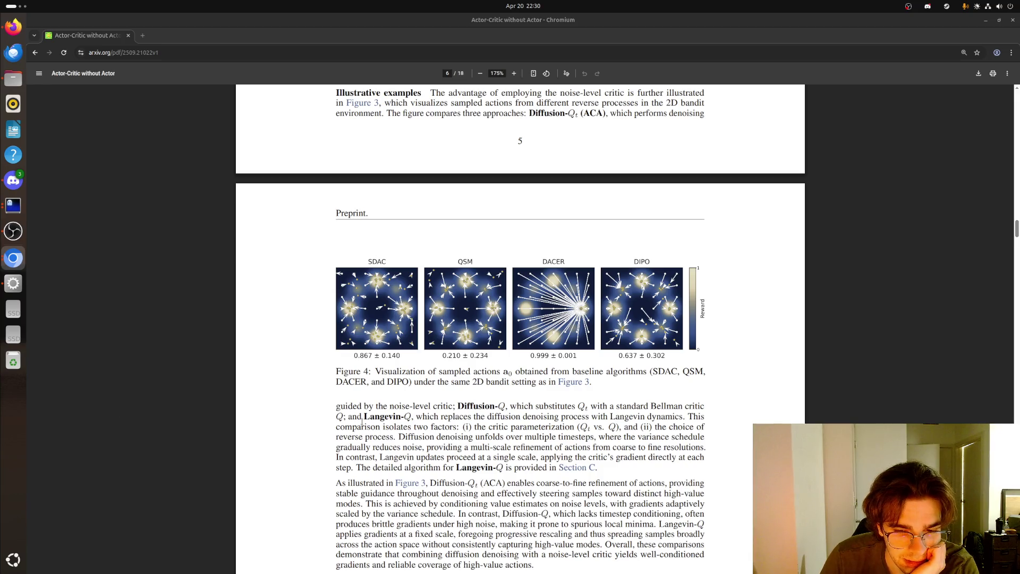
{"action": "scroll", "coordinate": [366, 432], "scroll_direction": "down", "scroll_amount": 3}
{"action": "scroll", "coordinate": [366, 431], "scroll_direction": "down", "scroll_amount": 20}
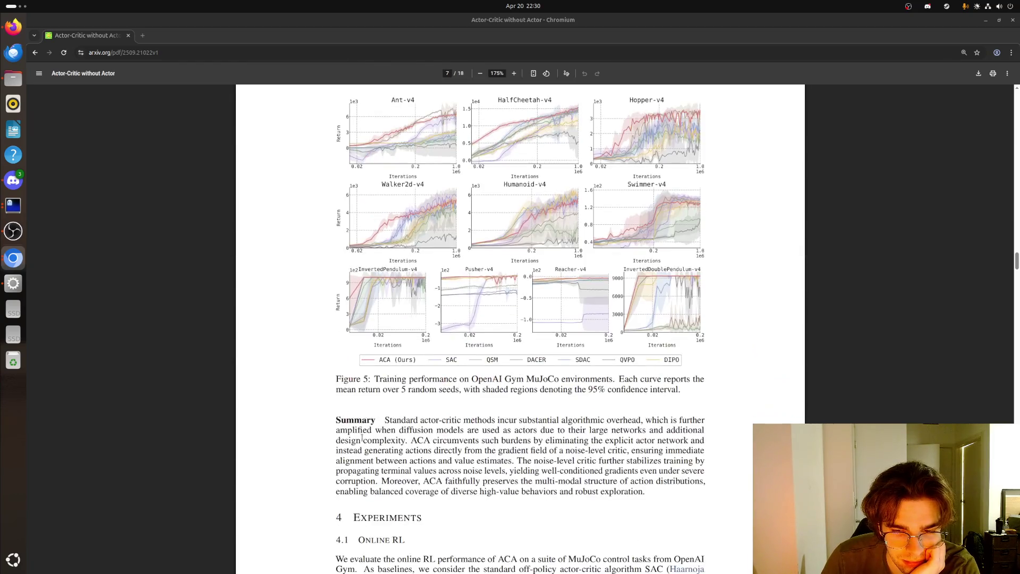